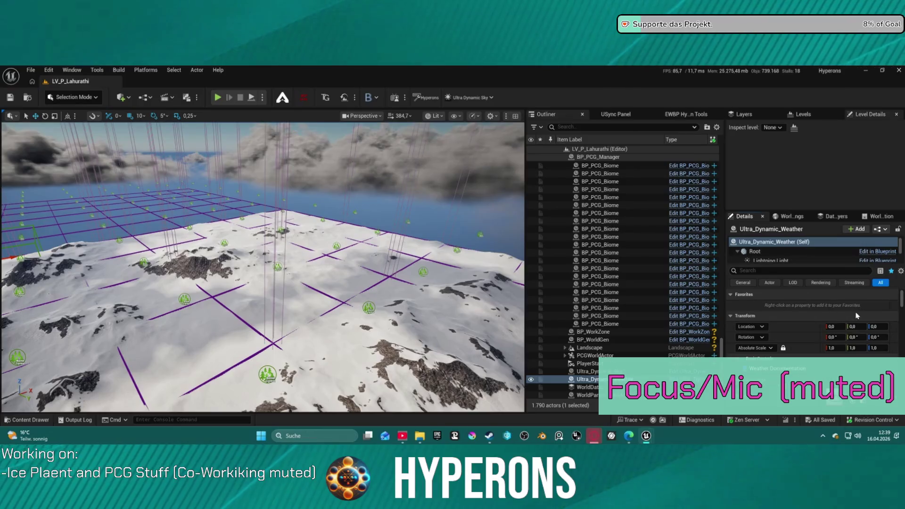
Step: Frame the Ultra_Dynamic_Weather actor and fly the camera around the snowy terrain
{"action": "double_click", "coordinate": [589, 379]}
{"action": "key", "text": "w"}
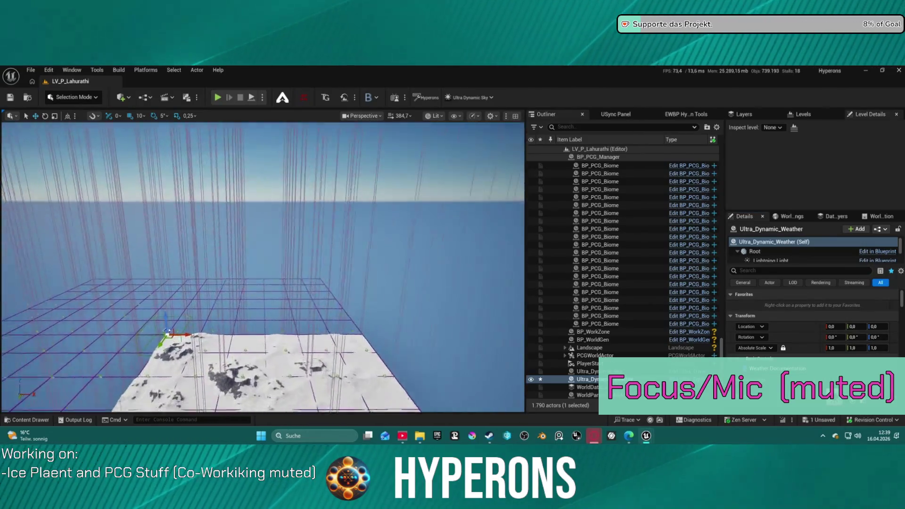
{"action": "key", "text": "s"}
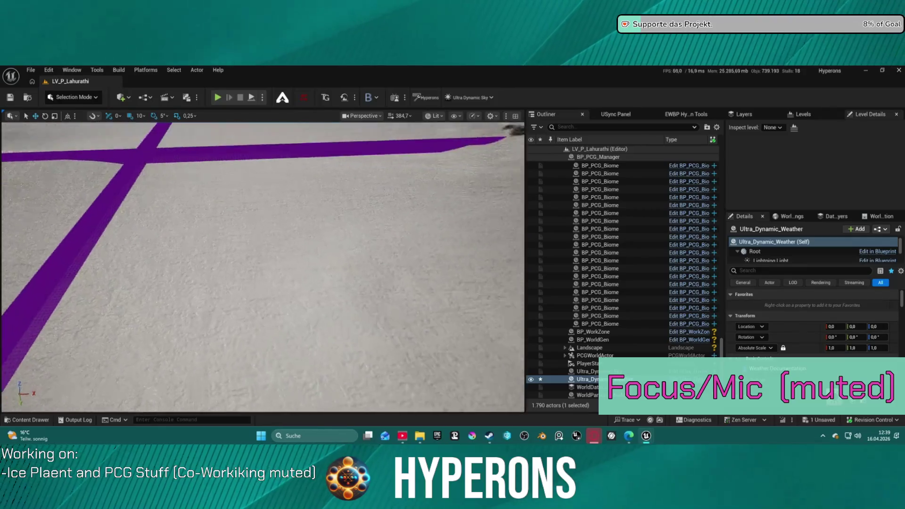
{"action": "key", "text": "w"}
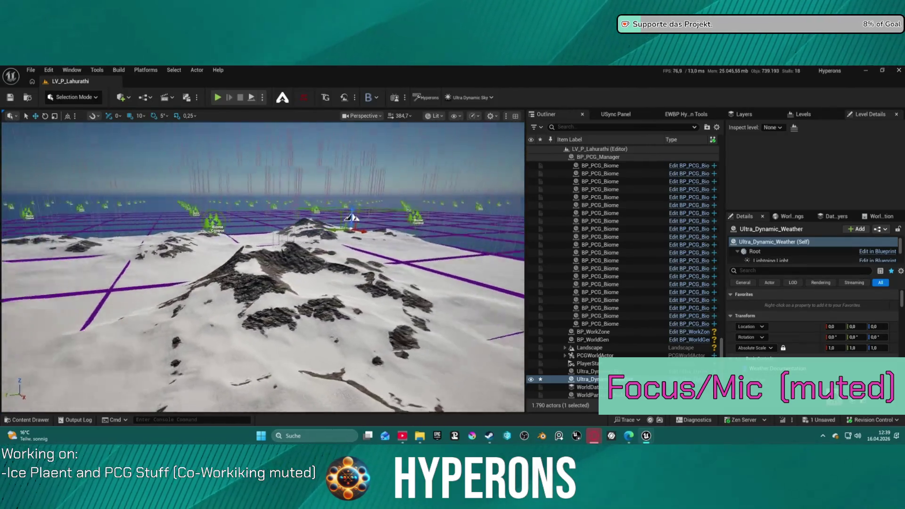
{"action": "key", "text": "w"}
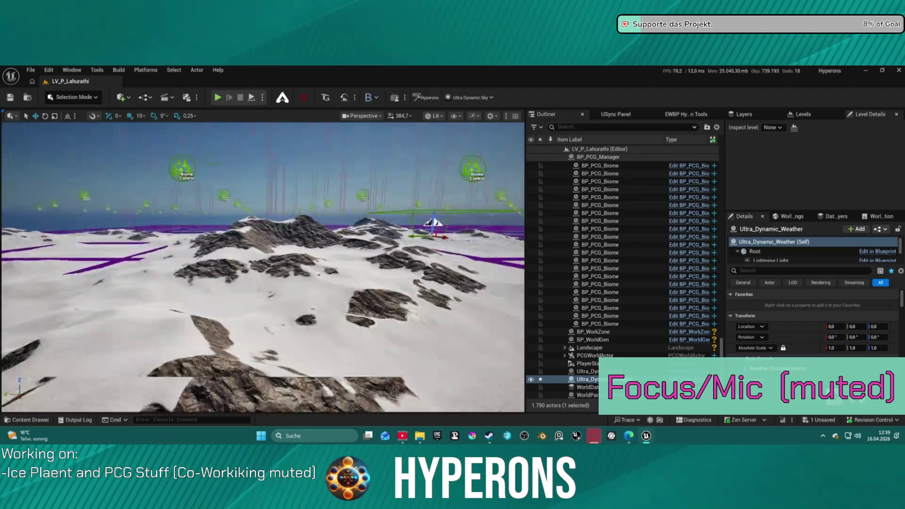
{"action": "key", "text": "f"}
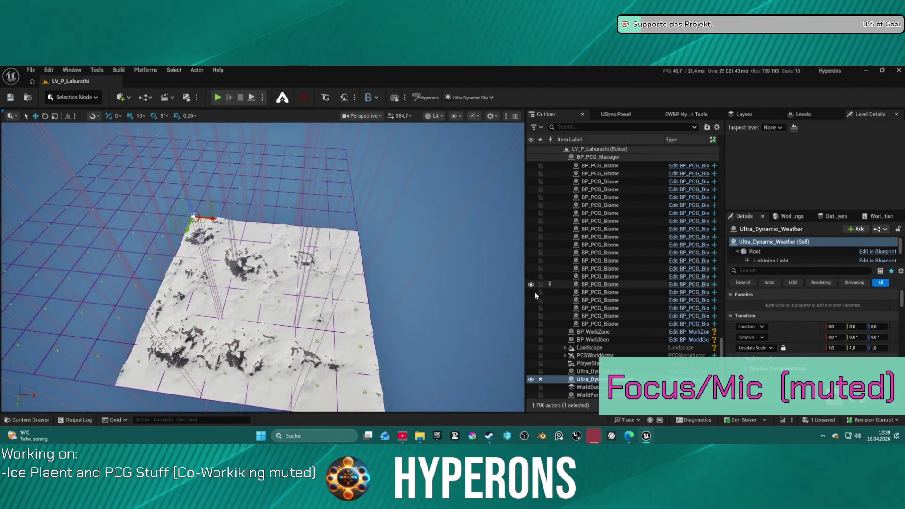
Step: Move BP_WorldZone from the grid corner onto the middle of the landscape
{"action": "left_click", "coordinate": [595, 339]}
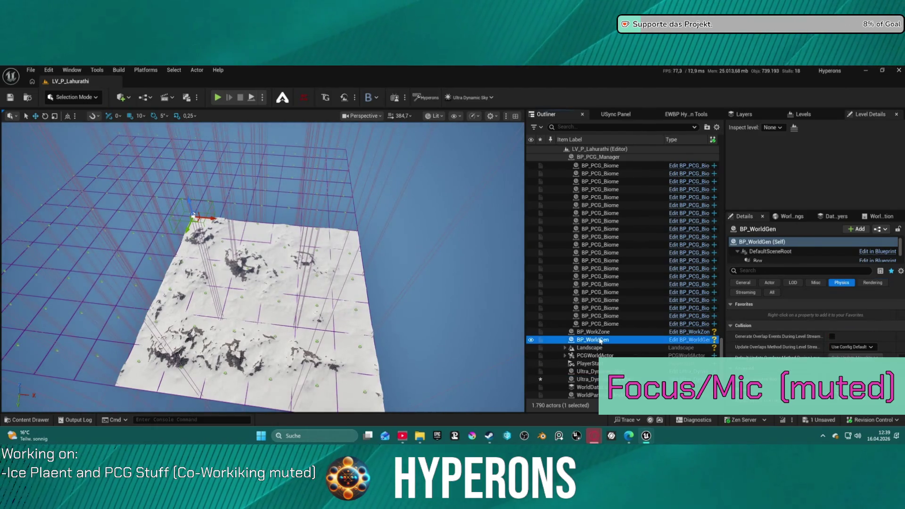
{"action": "left_click", "coordinate": [592, 331]}
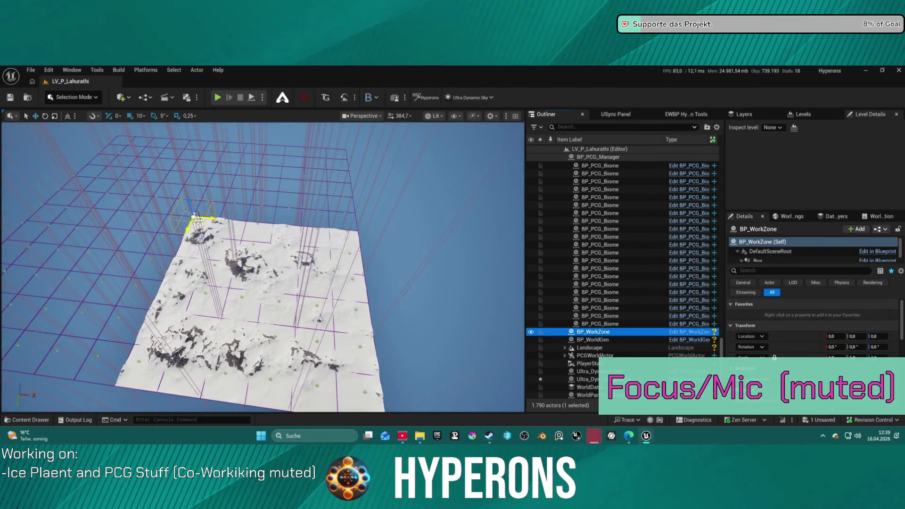
{"action": "left_click_drag", "start_coordinate": [195, 218], "coordinate": [242, 241]}
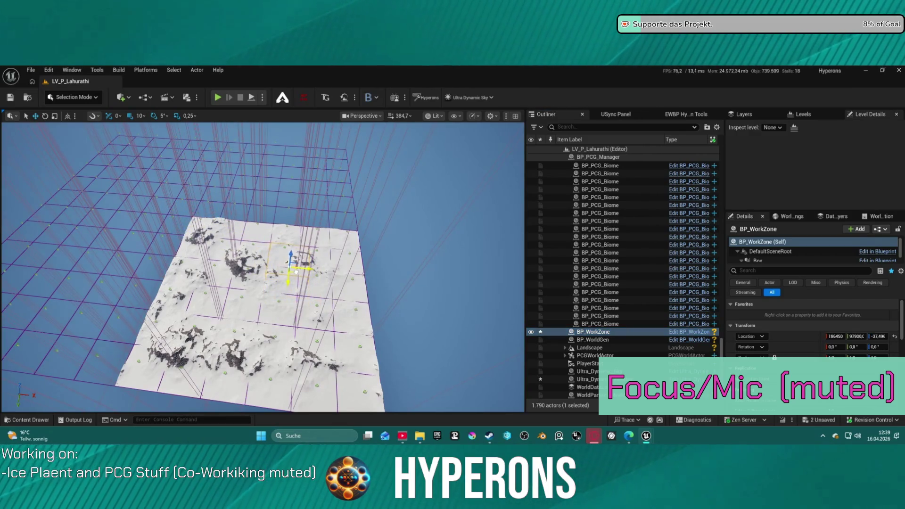
{"action": "left_click", "coordinate": [51, 98]}
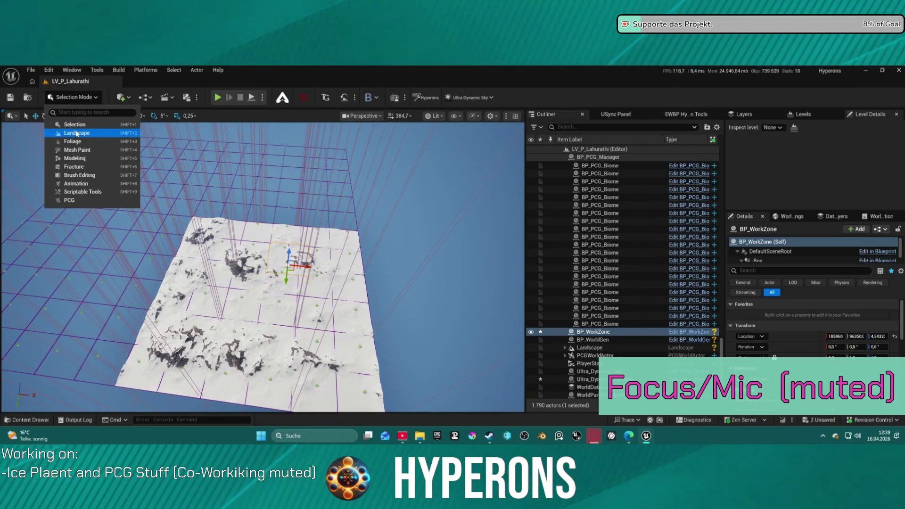
Step: Enter Landscape Mode with Shift+2 and save all pending level changes with Ctrl+S
{"action": "left_click", "coordinate": [35, 250]}
{"action": "key", "text": "shift+2"}
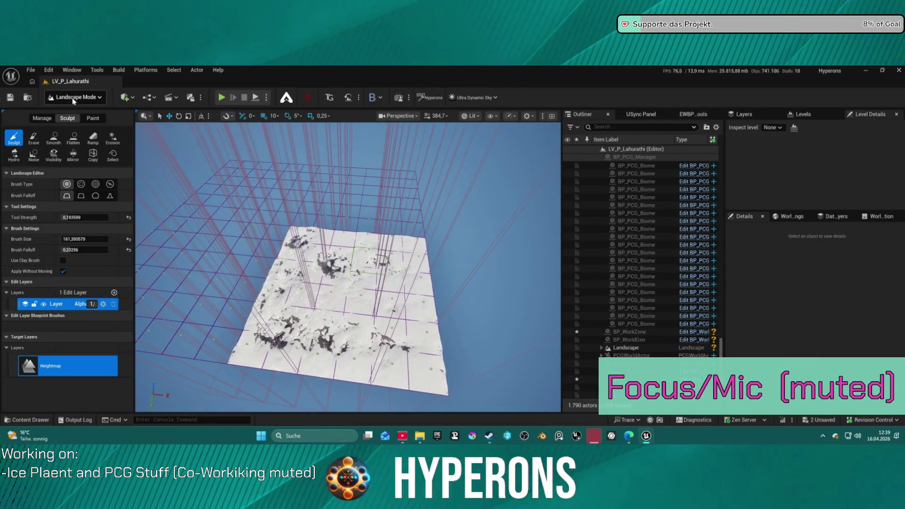
{"action": "key", "text": "ctrl+s"}
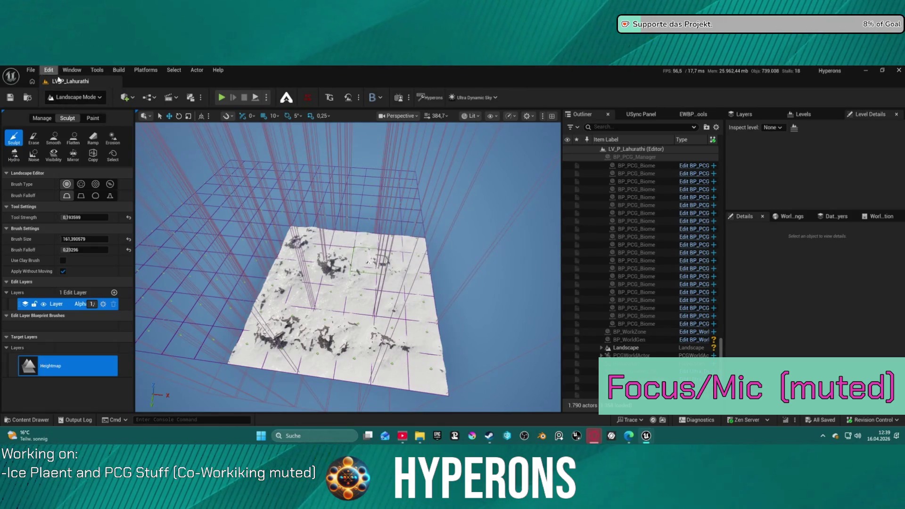
{"action": "scroll", "coordinate": [375, 293], "scroll_direction": "up", "scroll_amount": 5}
{"action": "scroll", "coordinate": [347, 267], "scroll_direction": "up", "scroll_amount": 10}
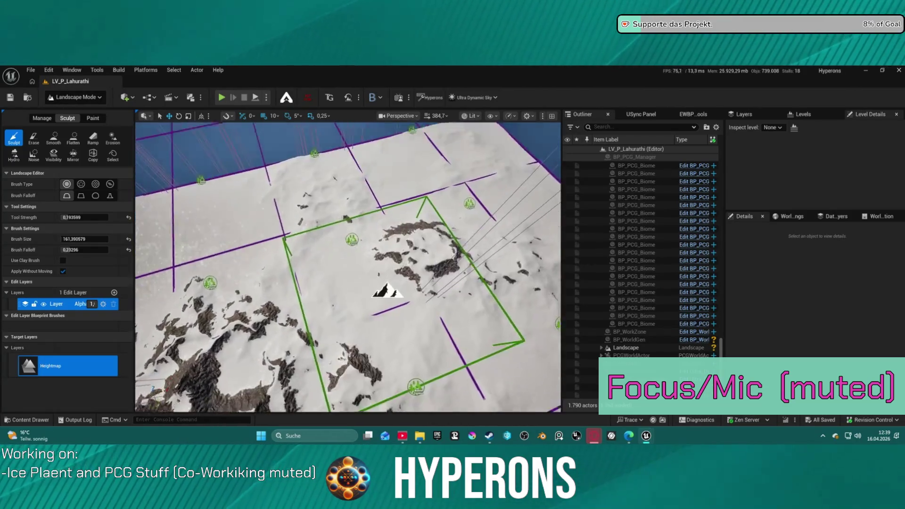
{"action": "scroll", "coordinate": [347, 267], "scroll_direction": "down", "scroll_amount": 5}
{"action": "scroll", "coordinate": [348, 267], "scroll_direction": "up", "scroll_amount": 4}
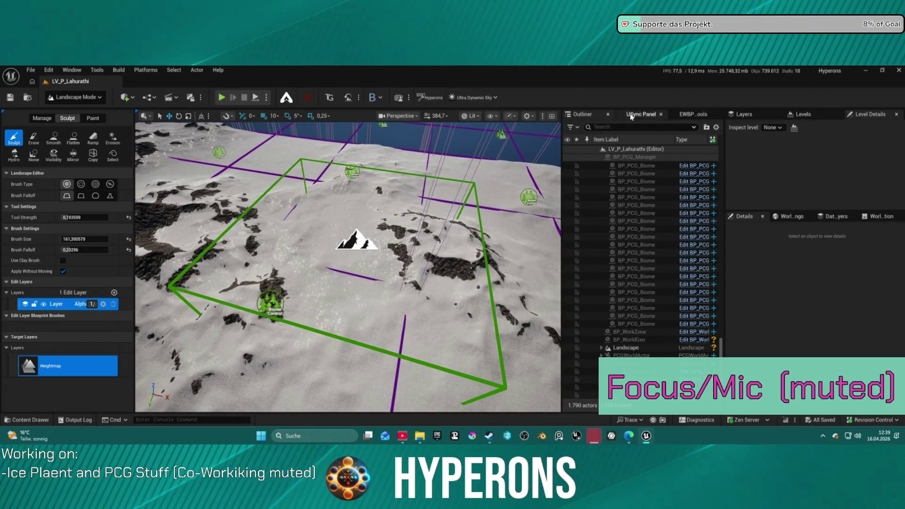
{"action": "left_click", "coordinate": [76, 97]}
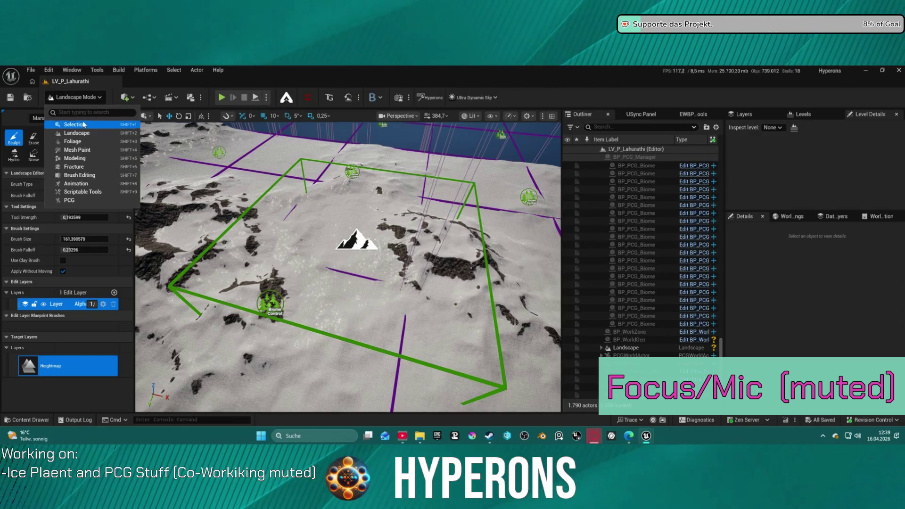
Step: Return to Selection Mode, select BP_PCG_Manager and collapse its biome children in the Outliner
{"action": "left_click", "coordinate": [63, 110]}
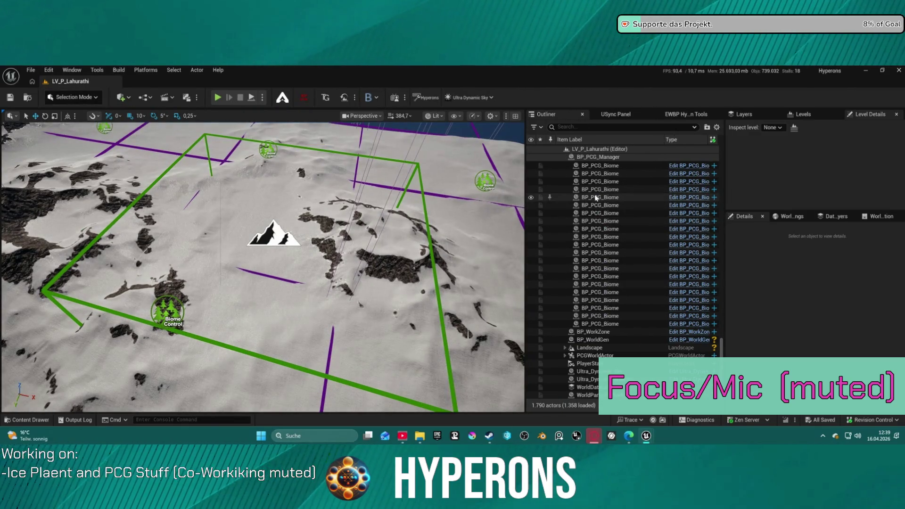
{"action": "left_click", "coordinate": [573, 160]}
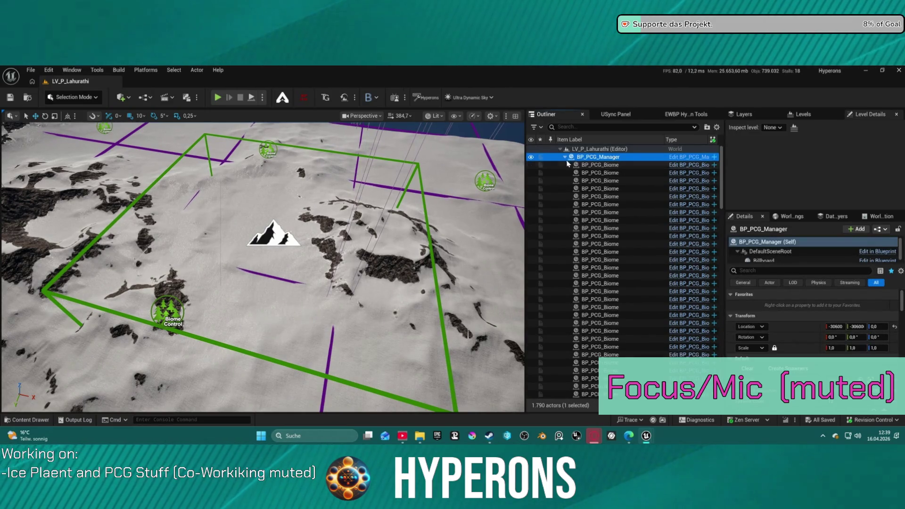
{"action": "left_click", "coordinate": [565, 159]}
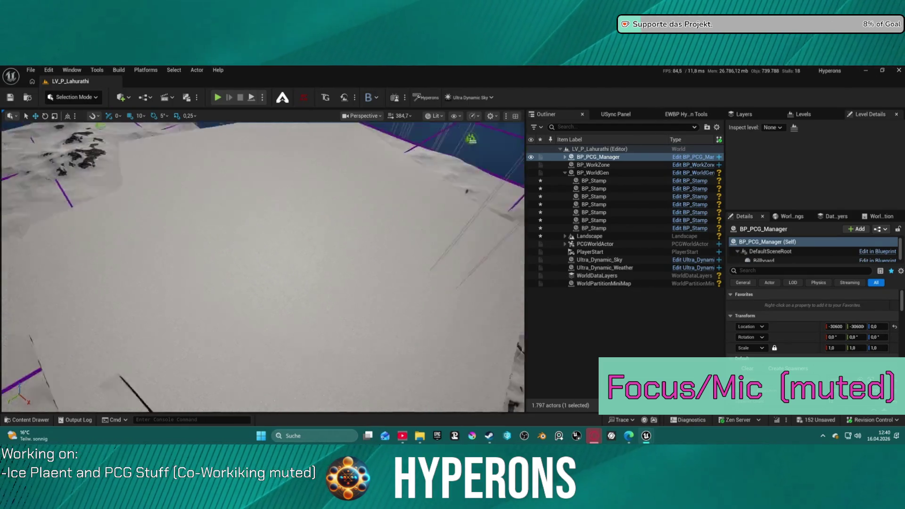
Step: Zoom and orbit around the newly raised rocky mountain ridges inside the green zone box
{"action": "scroll", "coordinate": [364, 189], "scroll_direction": "down", "scroll_amount": 10}
{"action": "scroll", "coordinate": [364, 189], "scroll_direction": "up", "scroll_amount": 5}
{"action": "scroll", "coordinate": [263, 268], "scroll_direction": "down", "scroll_amount": 8}
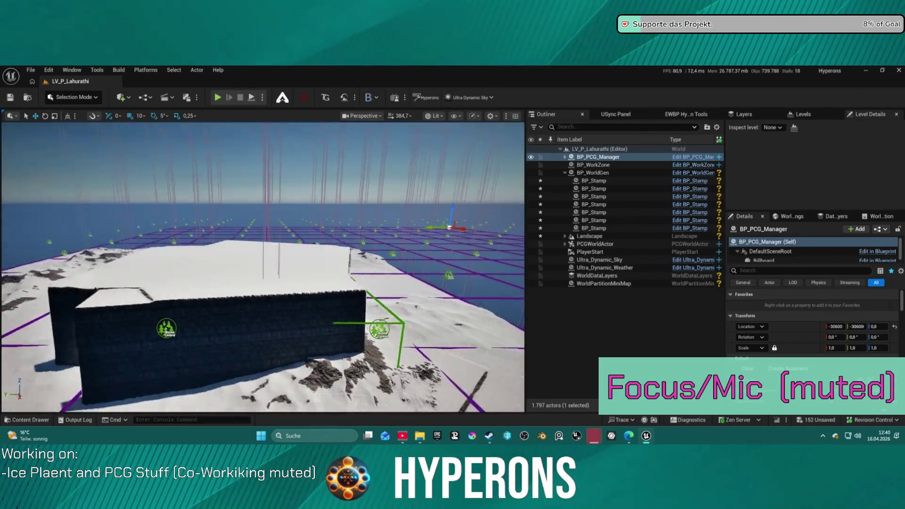
{"action": "scroll", "coordinate": [263, 267], "scroll_direction": "up", "scroll_amount": 10}
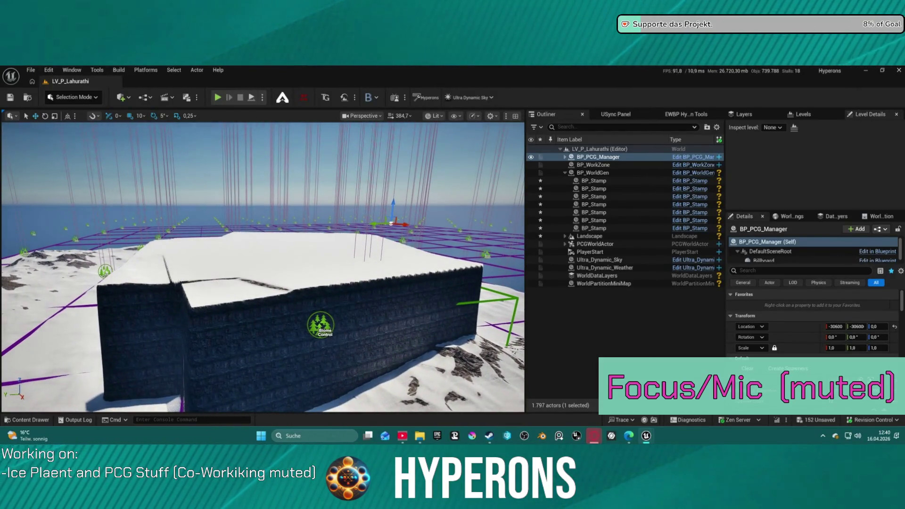
{"action": "scroll", "coordinate": [263, 268], "scroll_direction": "up", "scroll_amount": 1}
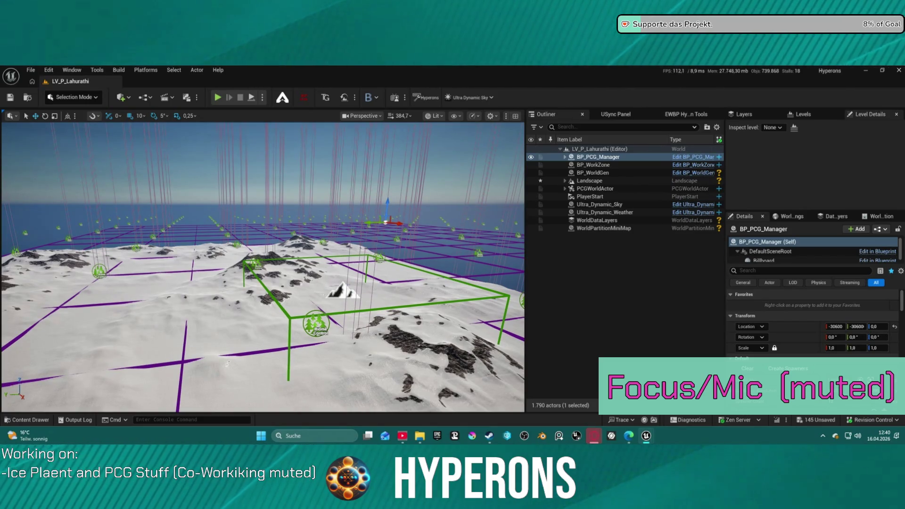
{"action": "left_click_drag", "start_coordinate": [360, 165], "coordinate": [360, 165]}
{"action": "left_click_drag", "start_coordinate": [275, 262], "coordinate": [336, 280]}
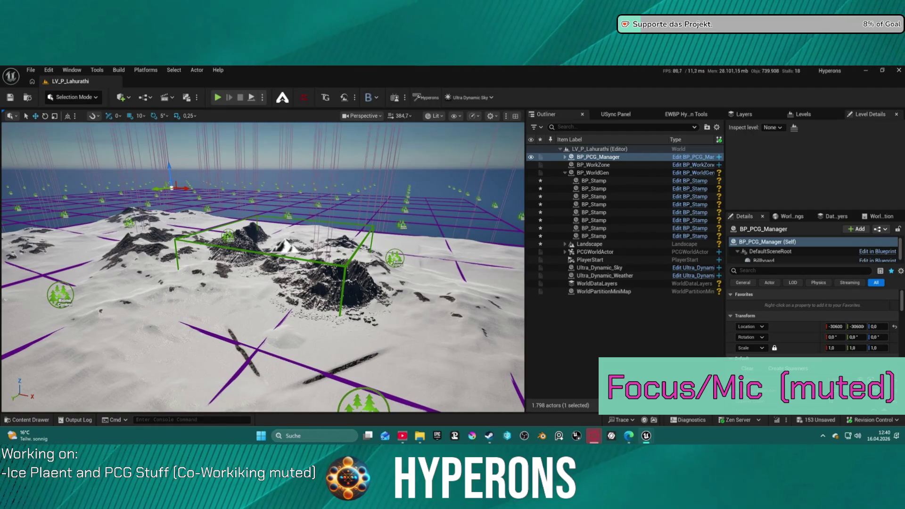
{"action": "left_click", "coordinate": [73, 97]}
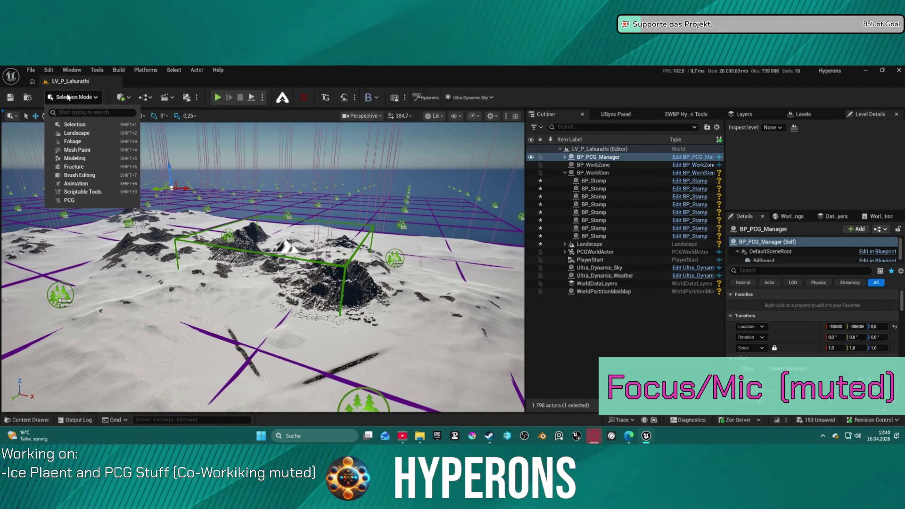
Step: In Landscape Mode, delete the Patches edit layer, undo it, then decline a second deletion
{"action": "left_click", "coordinate": [83, 128]}
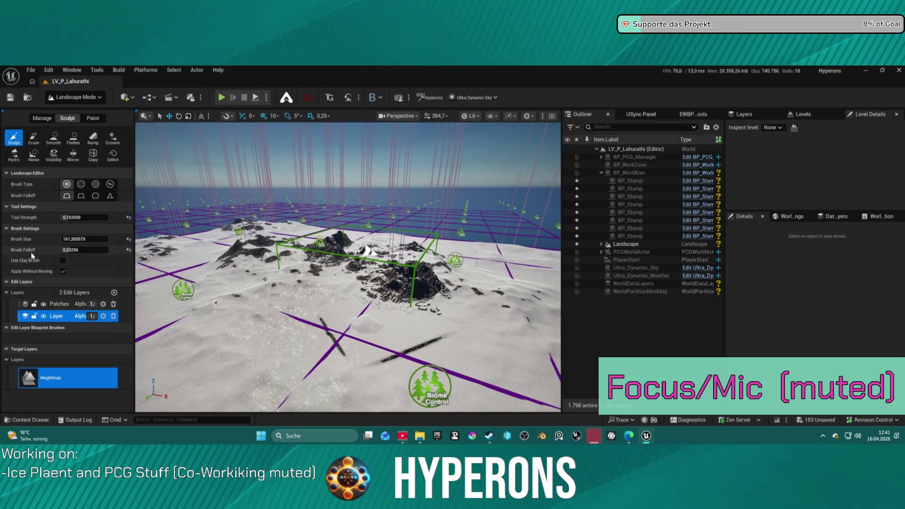
{"action": "left_click", "coordinate": [61, 307]}
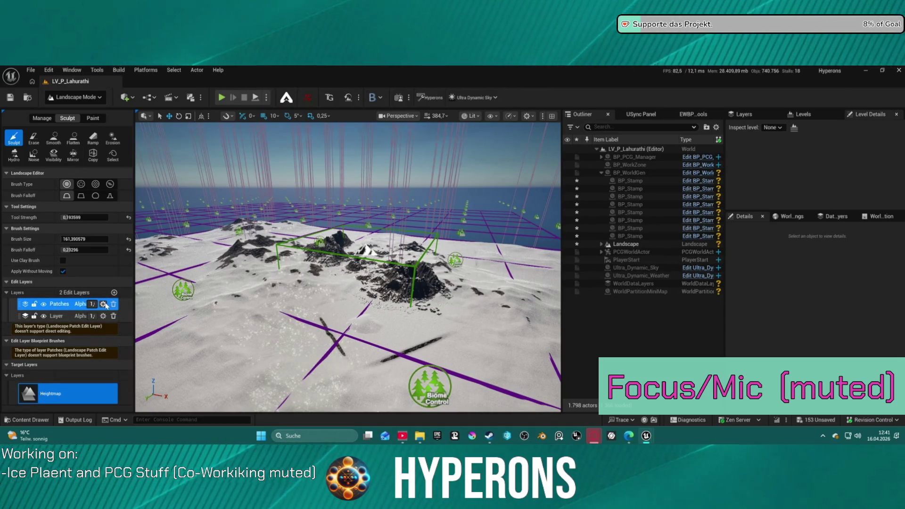
{"action": "left_click", "coordinate": [114, 304]}
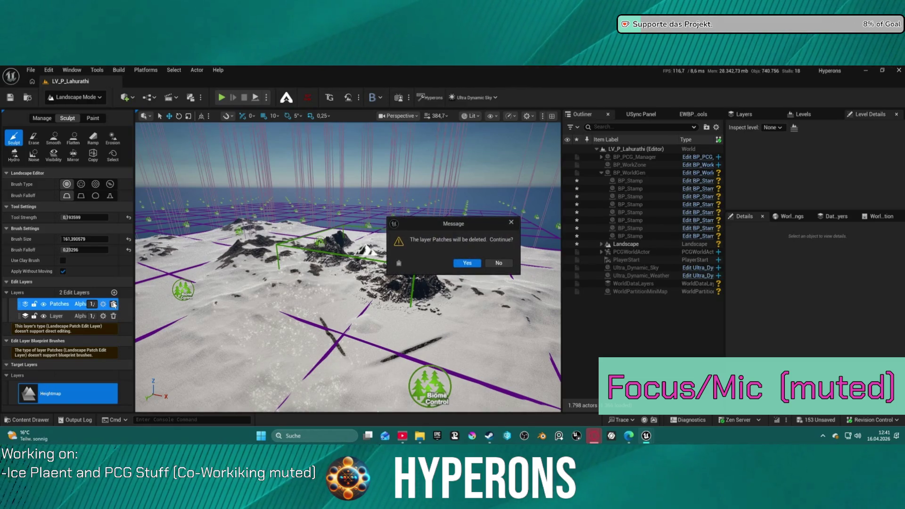
{"action": "left_click", "coordinate": [466, 263]}
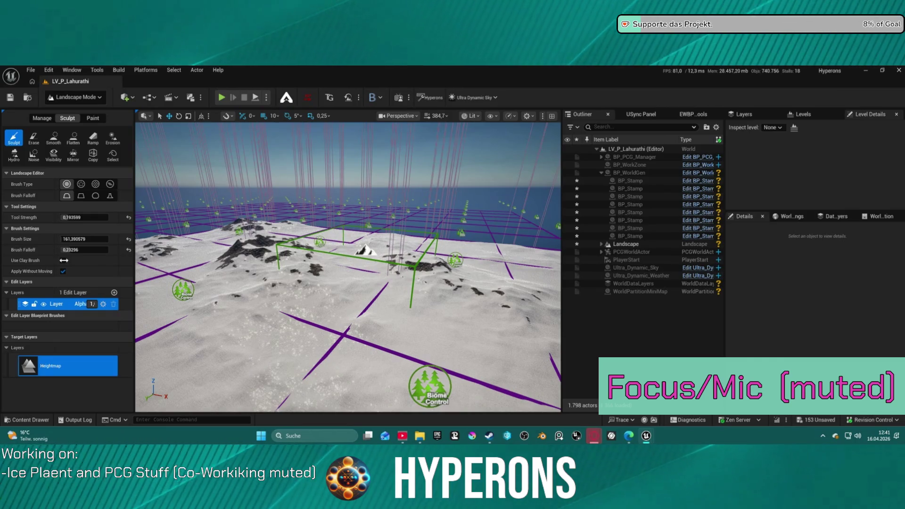
{"action": "key", "text": "ctrl+z"}
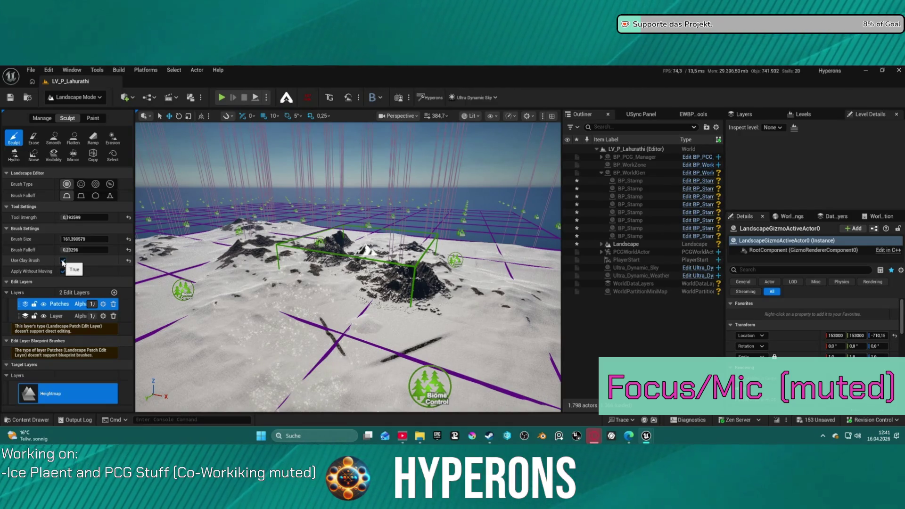
{"action": "left_click", "coordinate": [113, 304]}
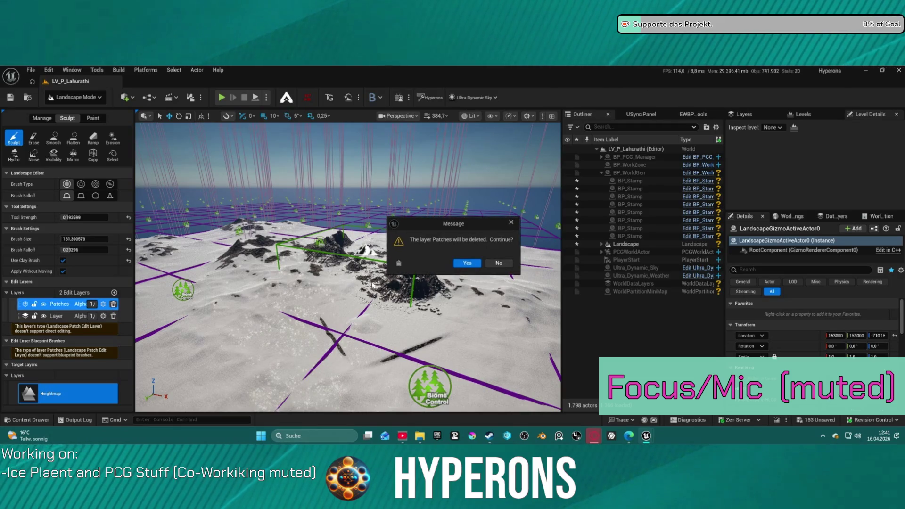
{"action": "left_click", "coordinate": [499, 263]}
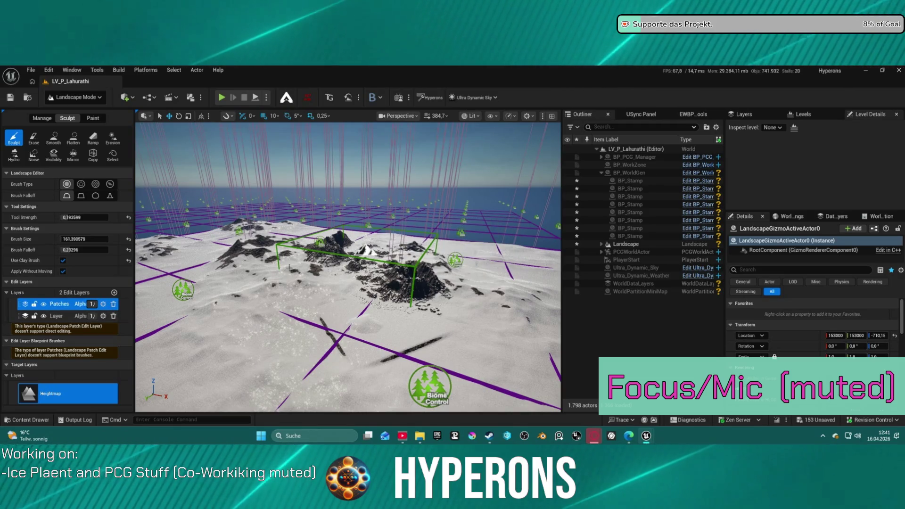
Step: Review the Patches edit layer's settings, then return to Selection Mode
{"action": "left_click", "coordinate": [104, 305]}
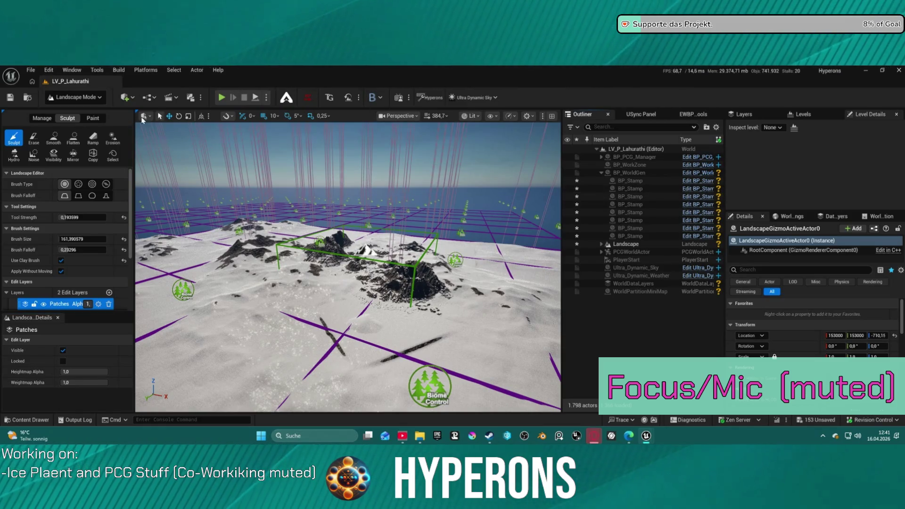
{"action": "left_click", "coordinate": [94, 98]}
{"action": "left_click", "coordinate": [90, 123]}
{"action": "left_click", "coordinate": [608, 180]}
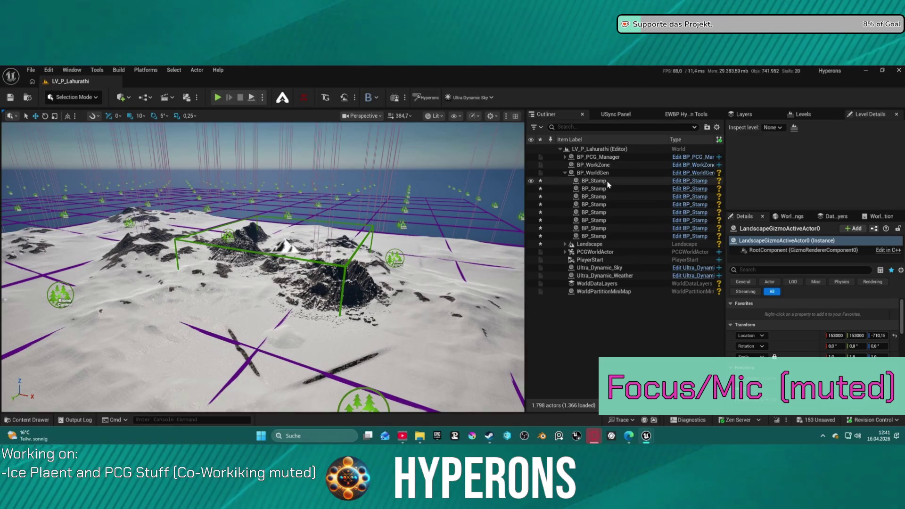
Step: Select all eight BP_Stamp actors in the Outliner, then only the first one
{"action": "left_click", "coordinate": [621, 236], "text": "shift"}
{"action": "scroll", "coordinate": [800, 331], "scroll_direction": "down", "scroll_amount": 3}
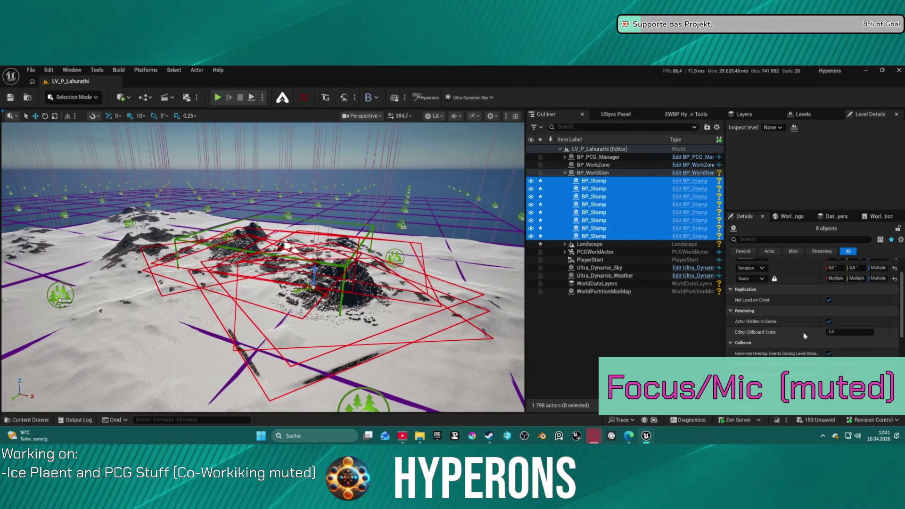
{"action": "scroll", "coordinate": [801, 330], "scroll_direction": "up", "scroll_amount": 3}
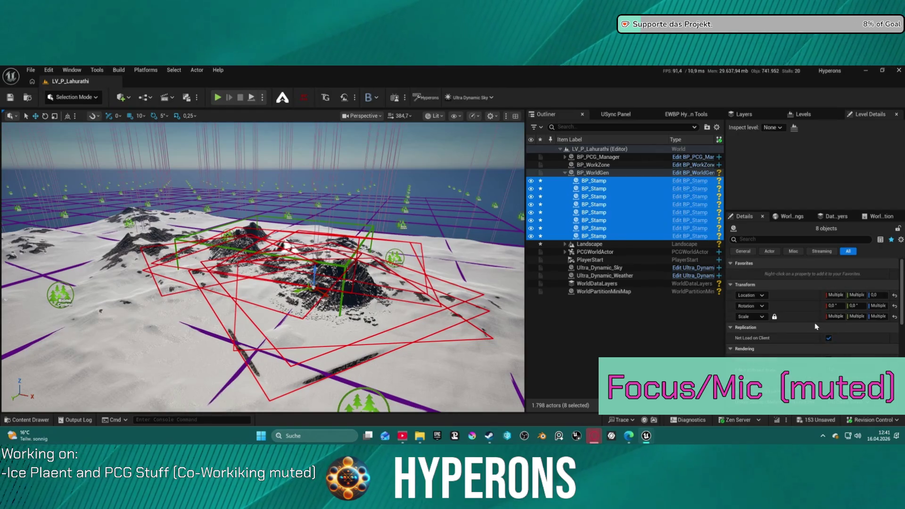
{"action": "left_click", "coordinate": [619, 181]}
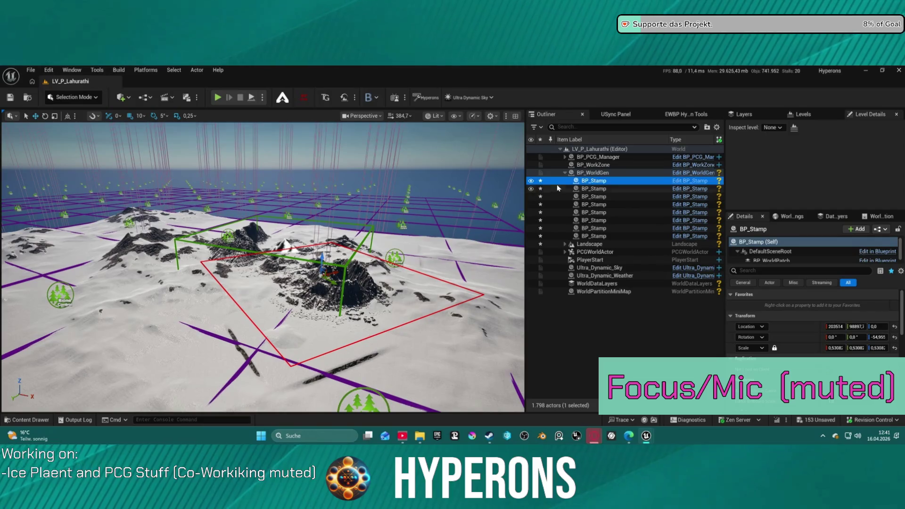
Step: Show all of BP_WorldGen's details and browse the Detail pickers, keeping DA_CDetail
{"action": "left_click", "coordinate": [577, 174]}
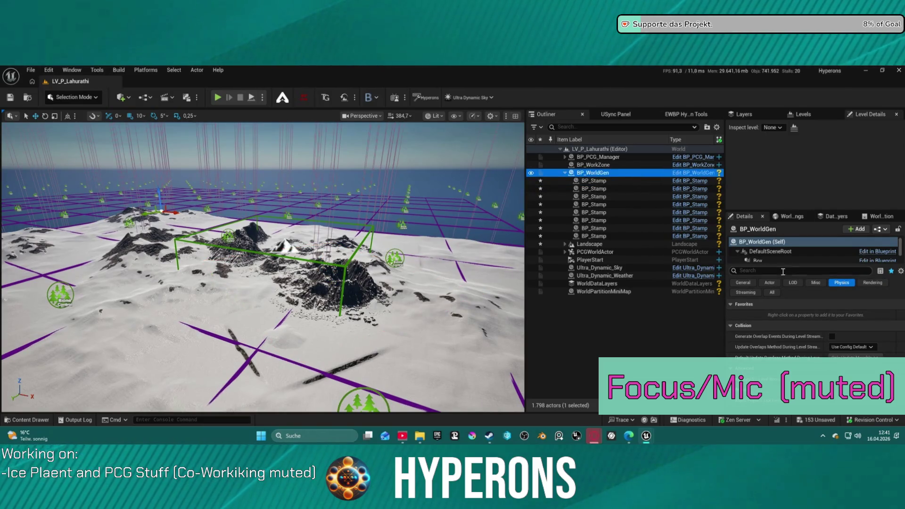
{"action": "left_click", "coordinate": [773, 292]}
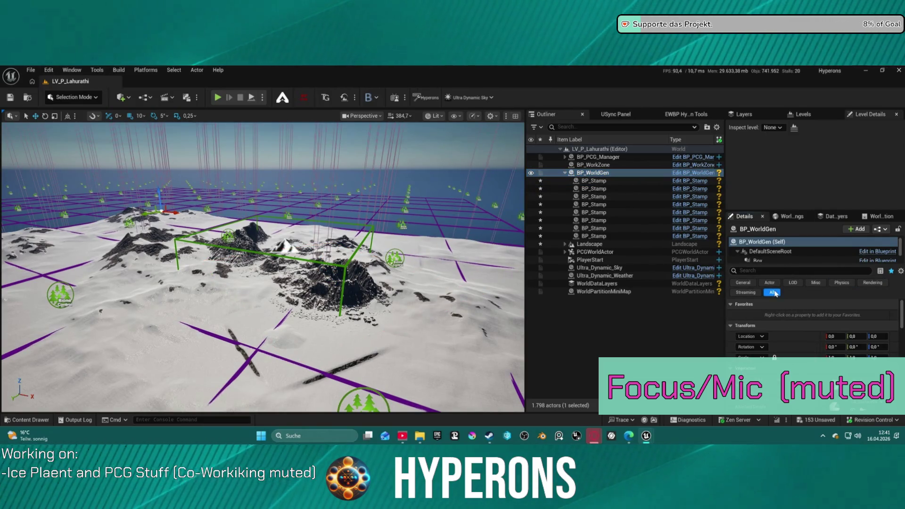
{"action": "scroll", "coordinate": [807, 333], "scroll_direction": "down", "scroll_amount": 3}
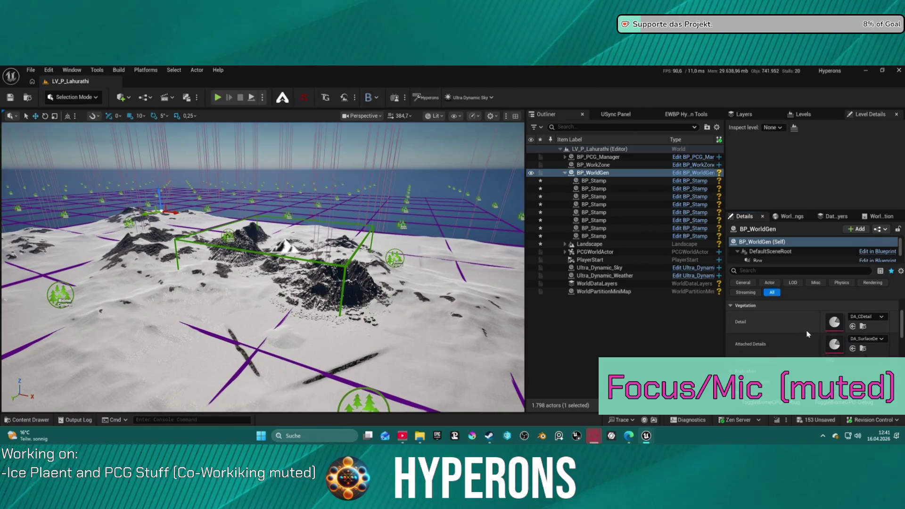
{"action": "left_click", "coordinate": [872, 338]}
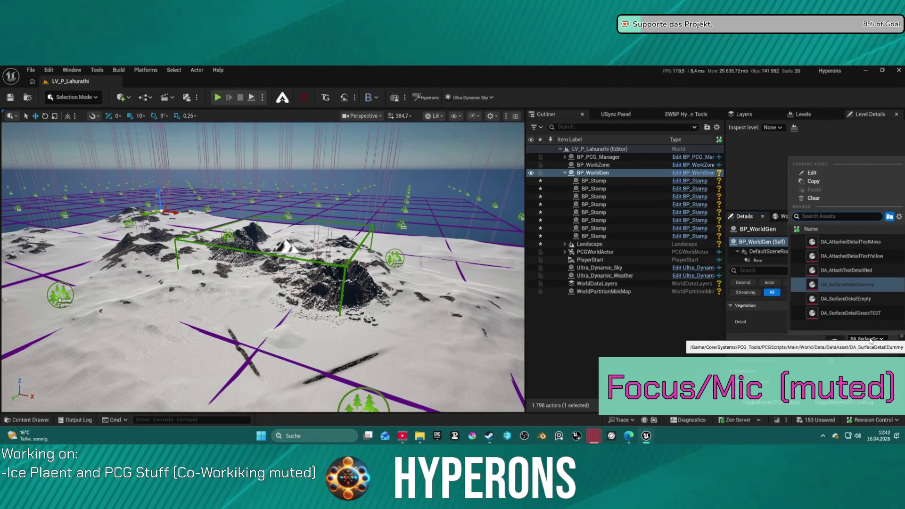
{"action": "left_click", "coordinate": [871, 339]}
{"action": "left_click", "coordinate": [872, 316]}
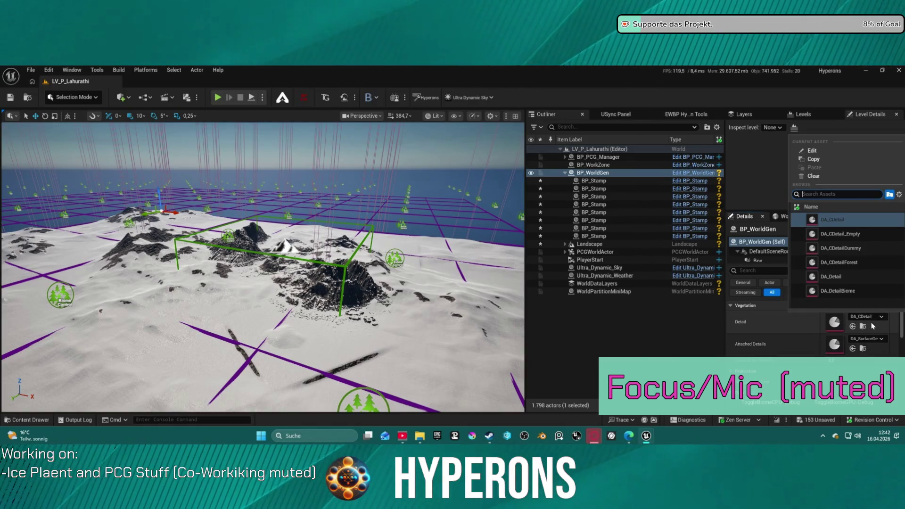
{"action": "left_click", "coordinate": [872, 327]}
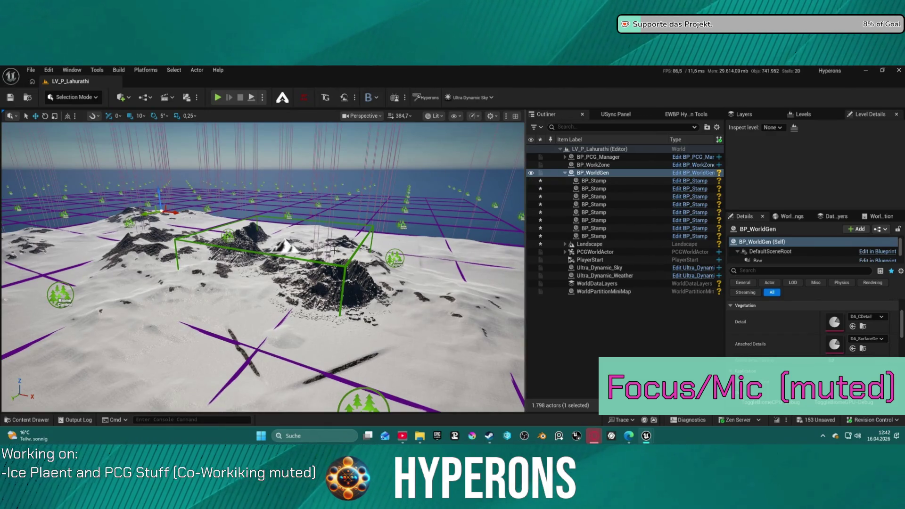
Step: Frame BP_WorldGen and select the seven BP_Stamp actors to nest under the first BP_Stamp
{"action": "key", "text": "f"}
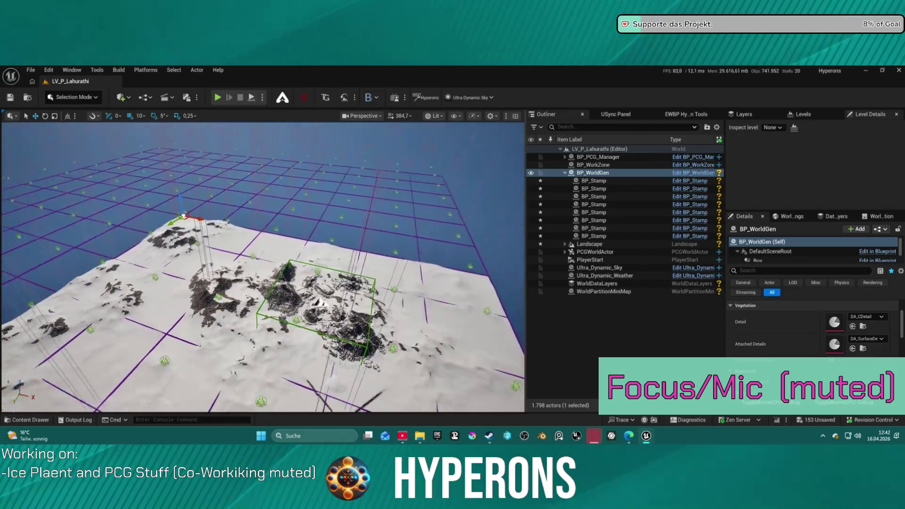
{"action": "scroll", "coordinate": [347, 245], "scroll_direction": "down", "scroll_amount": 4}
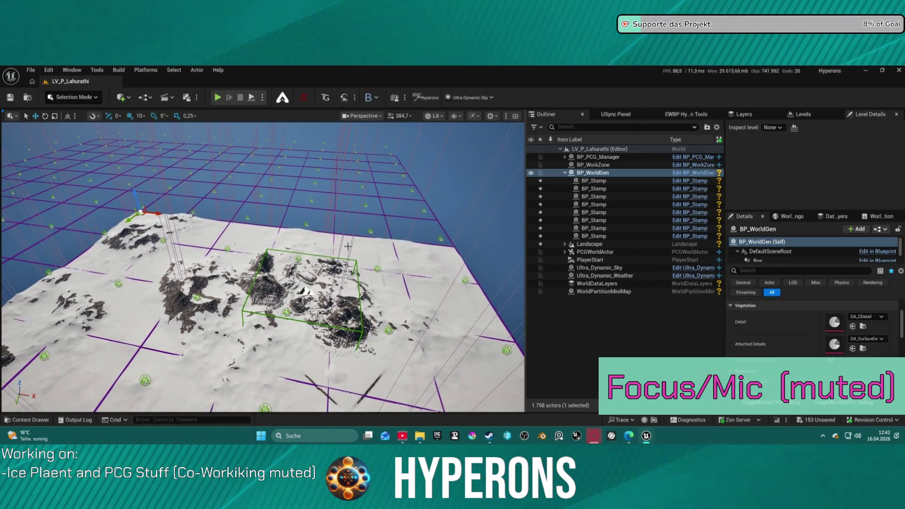
{"action": "left_click", "coordinate": [594, 180]}
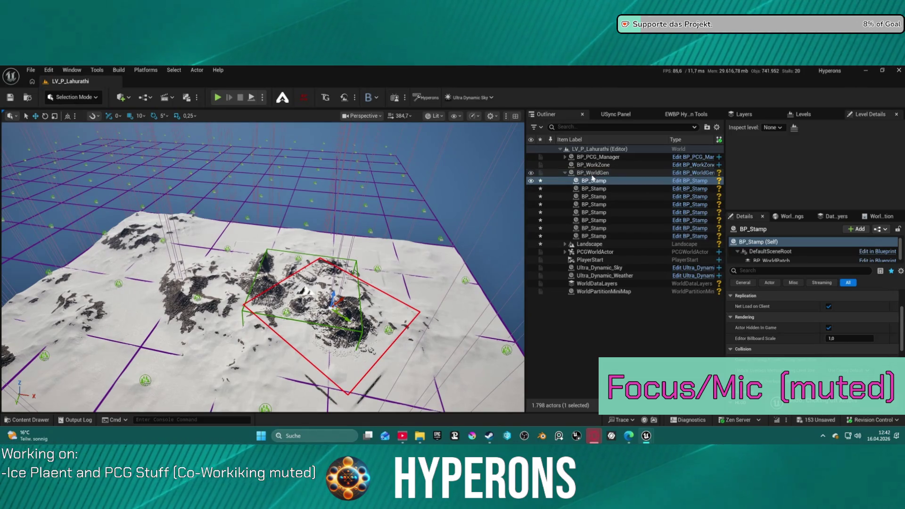
{"action": "left_click", "coordinate": [598, 188]}
{"action": "left_click", "coordinate": [601, 236], "text": "shift"}
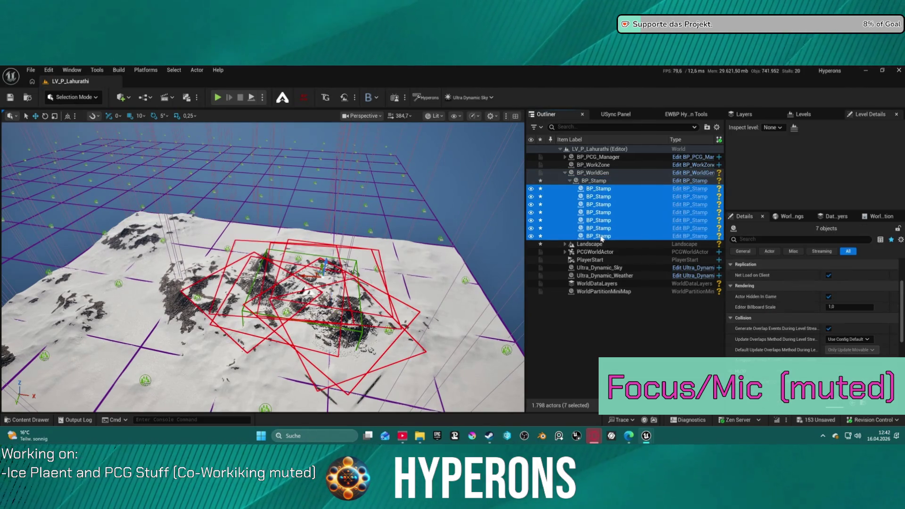
{"action": "scroll", "coordinate": [819, 288], "scroll_direction": "up", "scroll_amount": 3}
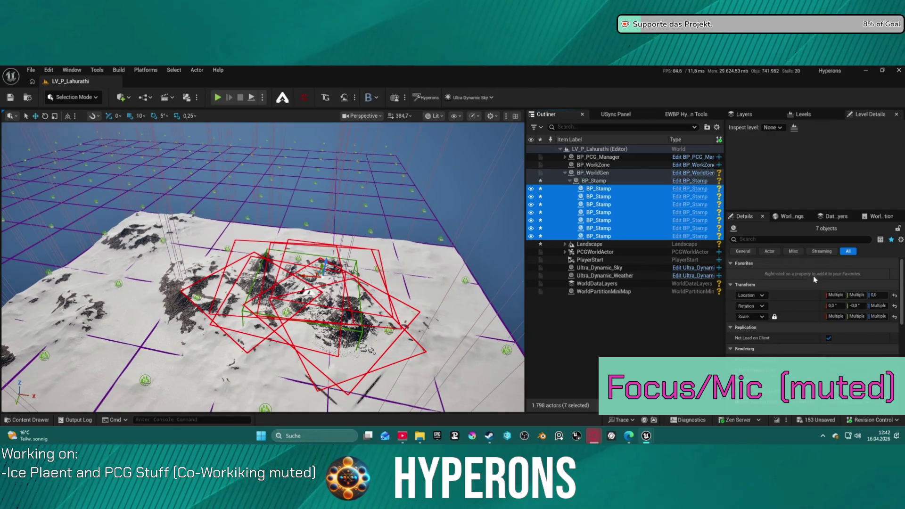
{"action": "left_click", "coordinate": [590, 220]}
{"action": "left_click", "coordinate": [598, 235]}
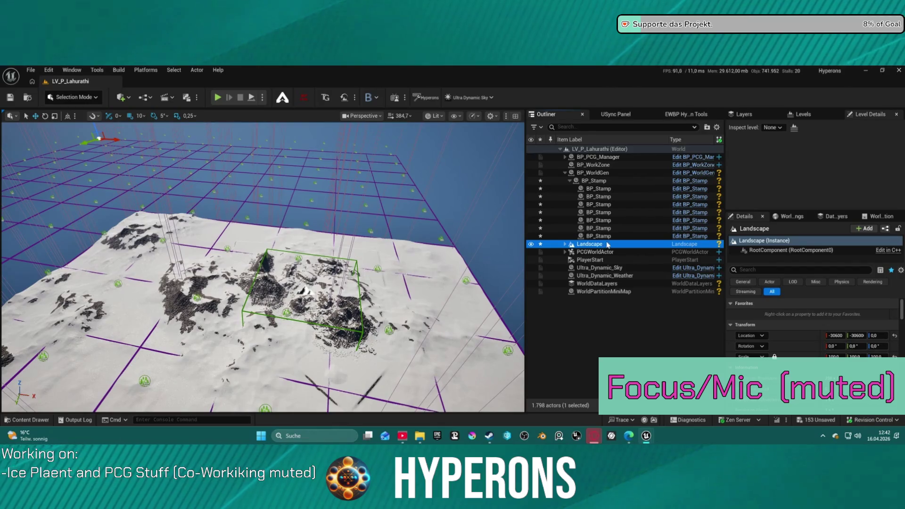
Step: Select the seven child stamps, then the Landscape actor, and scroll through its details
{"action": "left_click", "coordinate": [606, 236]}
{"action": "left_click", "coordinate": [613, 190], "text": "shift"}
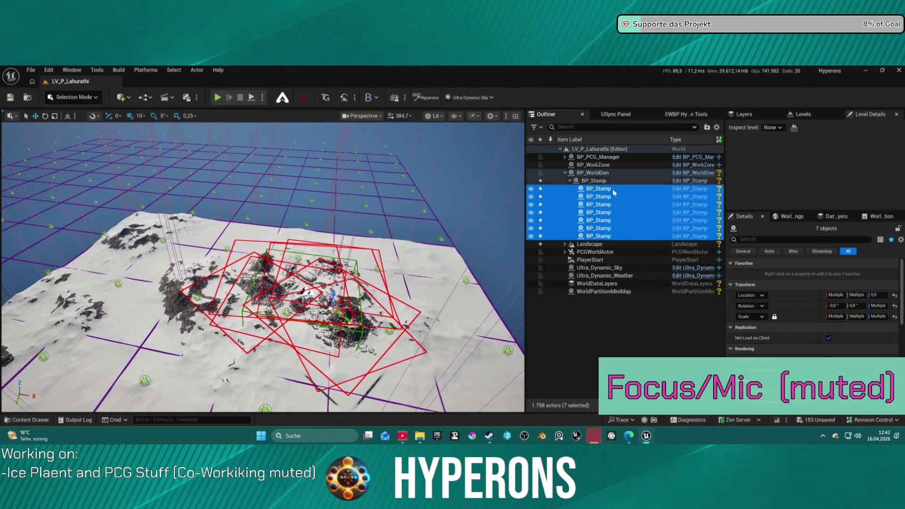
{"action": "left_click", "coordinate": [612, 244]}
{"action": "scroll", "coordinate": [834, 332], "scroll_direction": "down", "scroll_amount": 5}
{"action": "scroll", "coordinate": [834, 330], "scroll_direction": "down", "scroll_amount": 5}
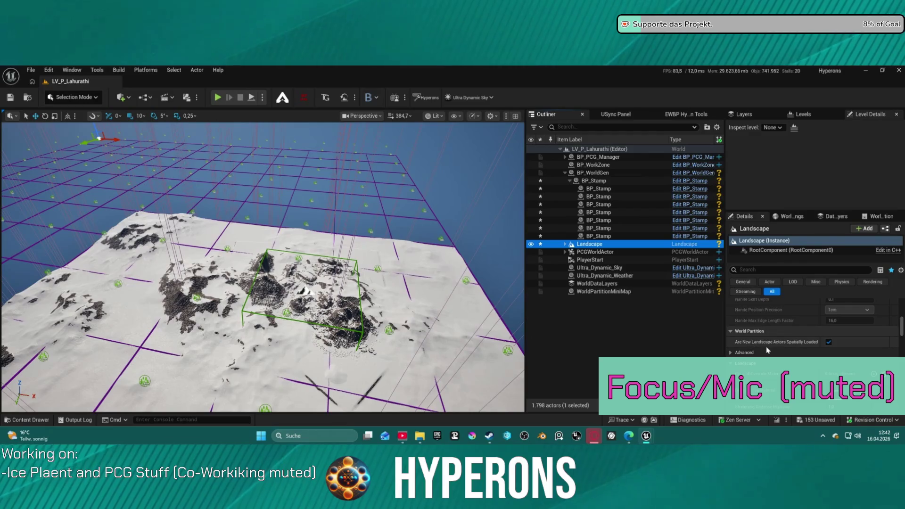
{"action": "scroll", "coordinate": [820, 349], "scroll_direction": "down", "scroll_amount": 5}
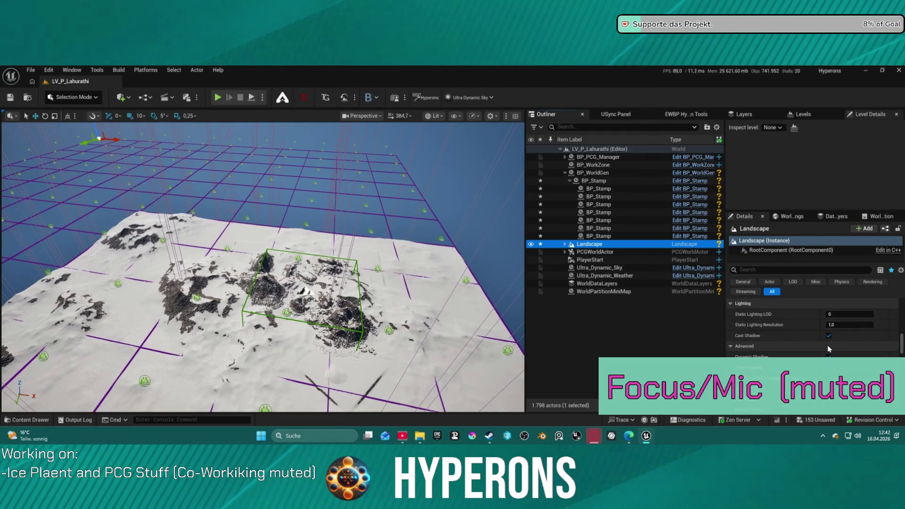
{"action": "scroll", "coordinate": [828, 348], "scroll_direction": "up", "scroll_amount": 5}
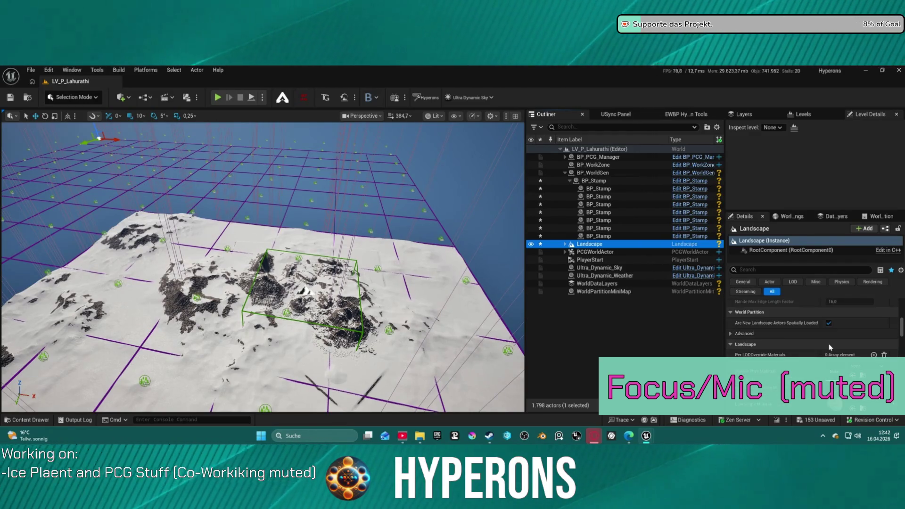
{"action": "scroll", "coordinate": [829, 348], "scroll_direction": "up", "scroll_amount": 5}
Step: Filter the Landscape's details by 'layer' to show Max Painted Layers Per Component and HLOD Layer
{"action": "left_click", "coordinate": [754, 269]}
{"action": "type", "text": "dit"}
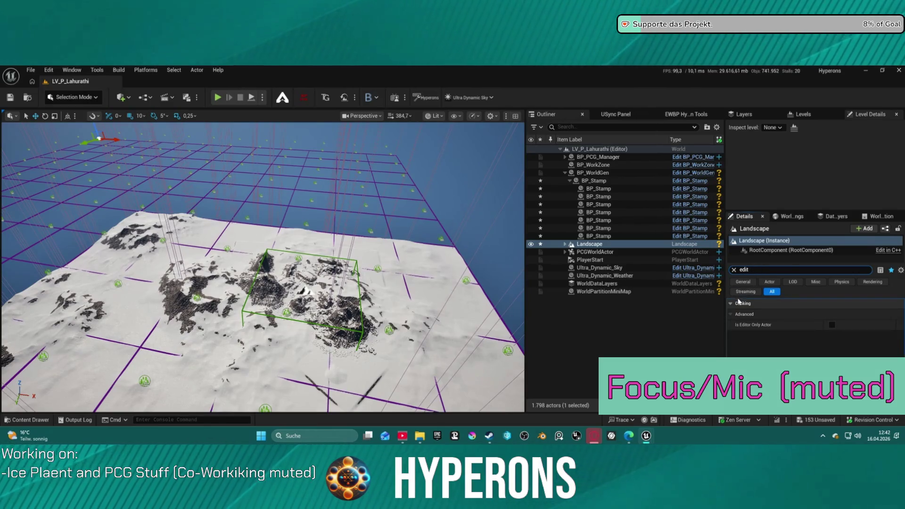
{"action": "double_click", "coordinate": [744, 270]}
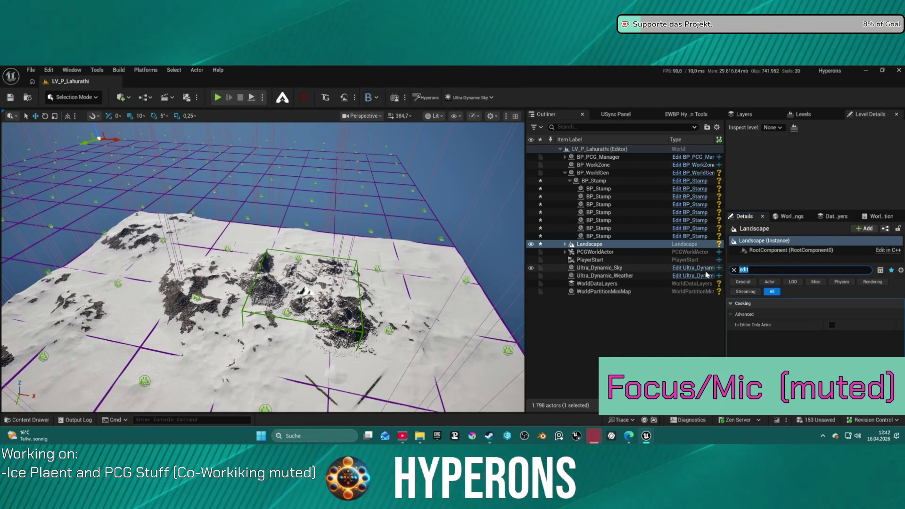
{"action": "type", "text": "layer"}
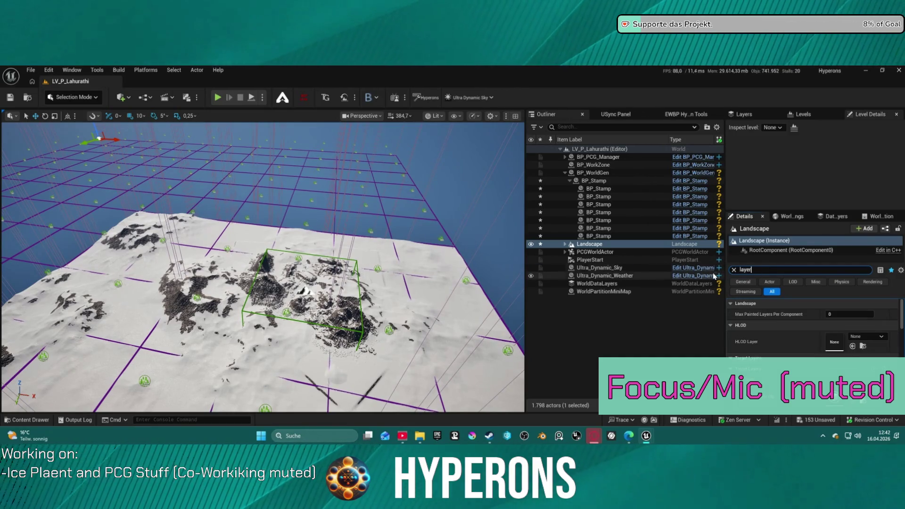
{"action": "scroll", "coordinate": [811, 338], "scroll_direction": "down", "scroll_amount": 2}
{"action": "scroll", "coordinate": [811, 338], "scroll_direction": "down", "scroll_amount": 4}
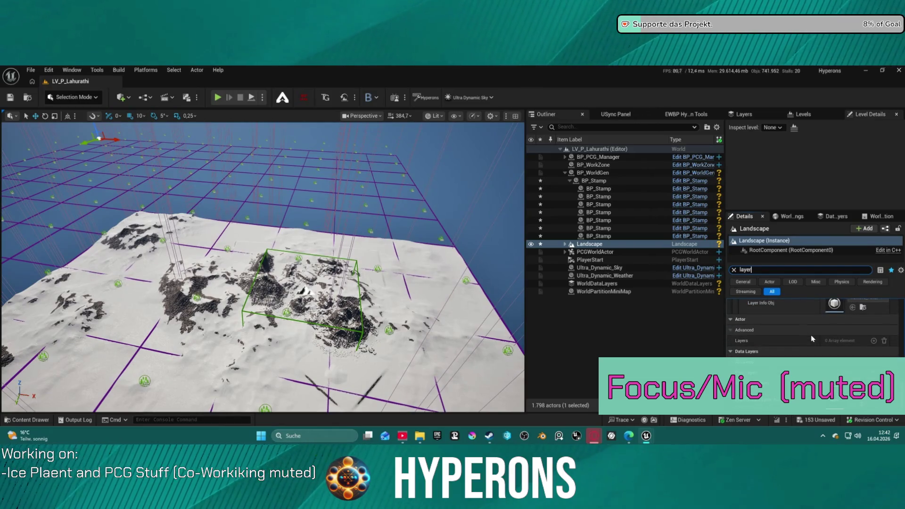
{"action": "scroll", "coordinate": [810, 334], "scroll_direction": "up", "scroll_amount": 8}
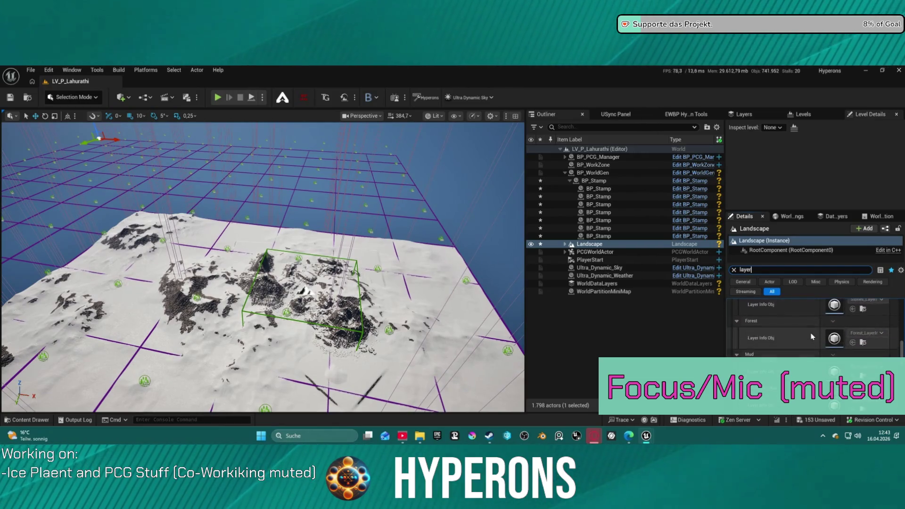
{"action": "scroll", "coordinate": [811, 334], "scroll_direction": "up", "scroll_amount": 2}
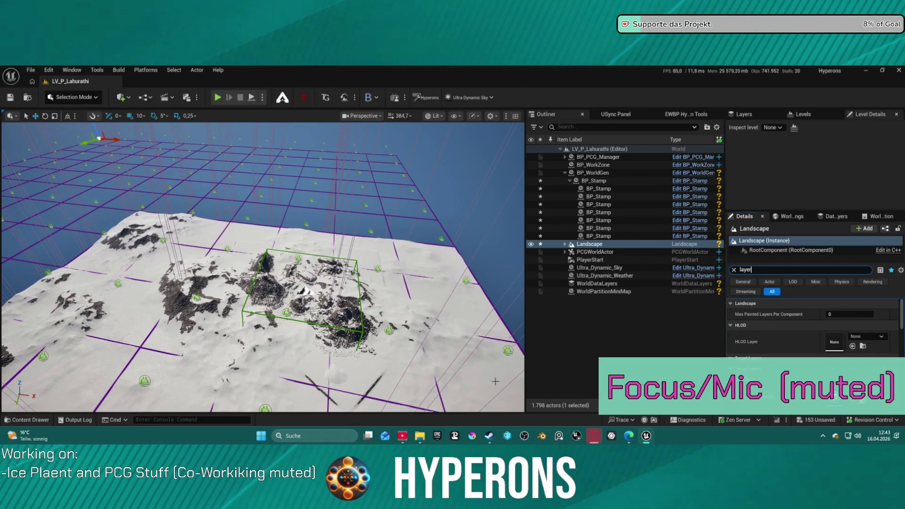
{"action": "scroll", "coordinate": [784, 299], "scroll_direction": "down", "scroll_amount": 1}
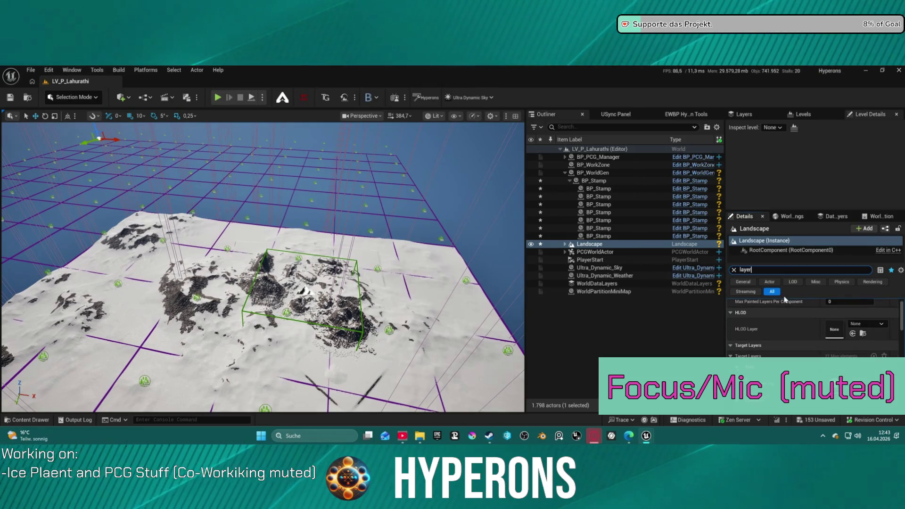
{"action": "scroll", "coordinate": [778, 311], "scroll_direction": "up", "scroll_amount": 1}
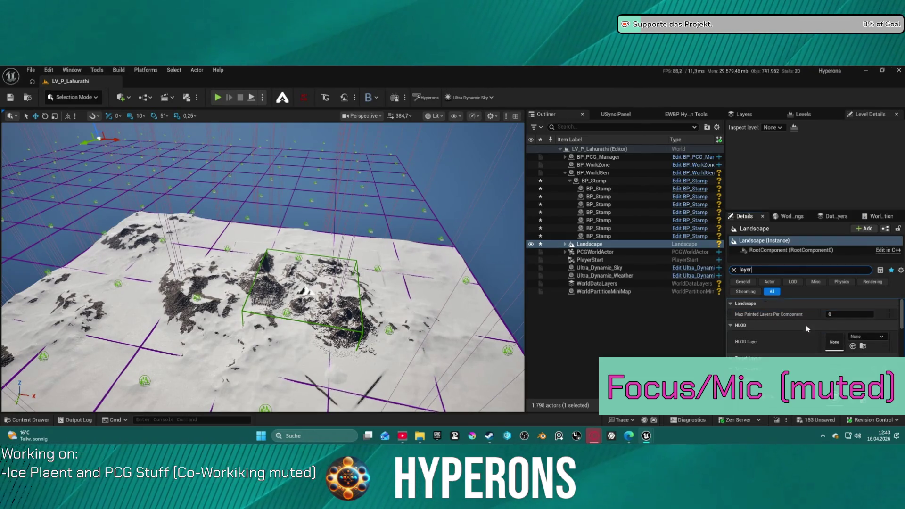
{"action": "double_click", "coordinate": [745, 269]}
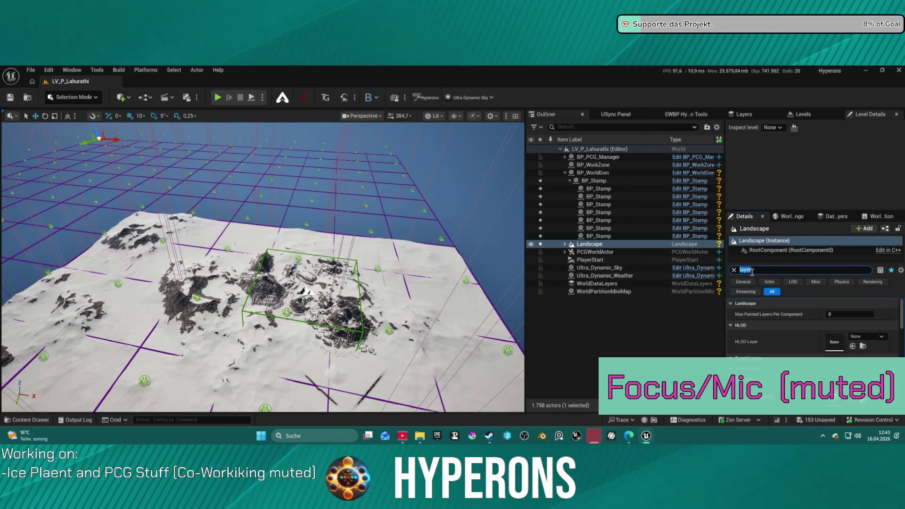
Step: Clear the Details search and scroll down to the Landscape's Default Phys Material picker
{"action": "left_click", "coordinate": [732, 270]}
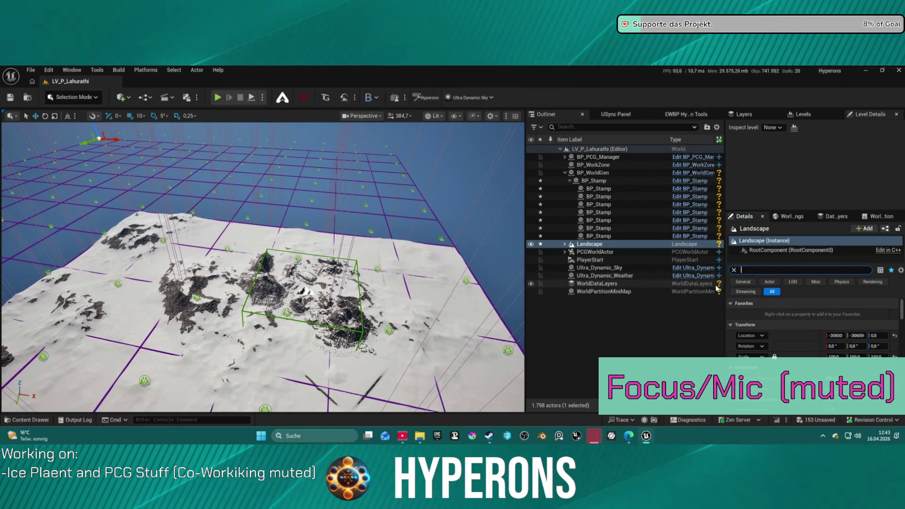
{"action": "scroll", "coordinate": [824, 349], "scroll_direction": "down", "scroll_amount": 5}
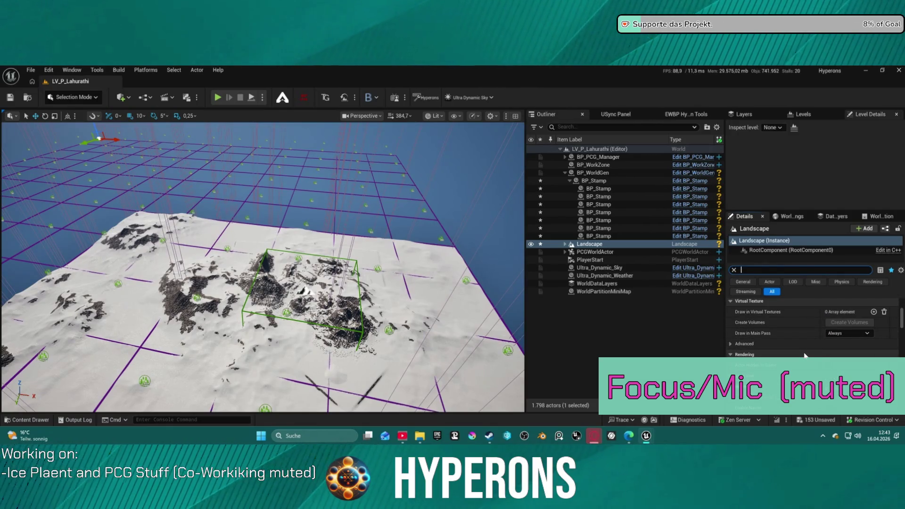
{"action": "scroll", "coordinate": [805, 358], "scroll_direction": "down", "scroll_amount": 3}
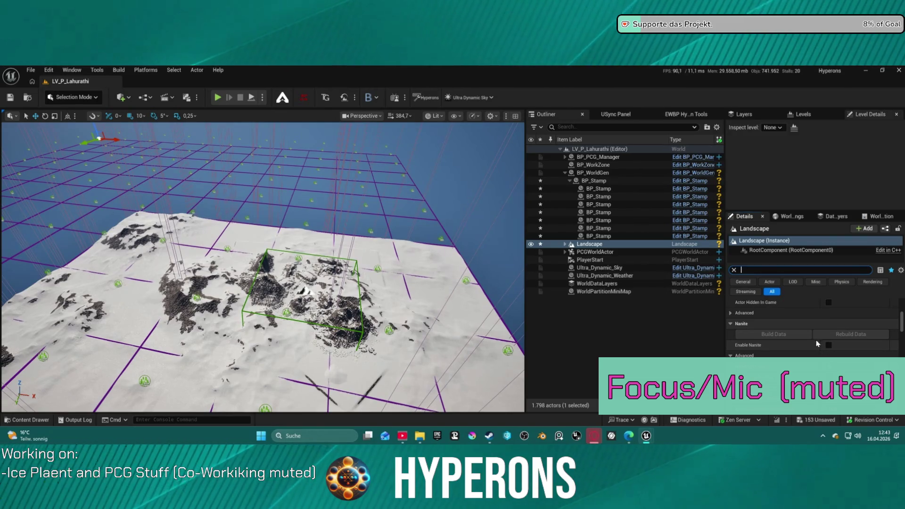
{"action": "scroll", "coordinate": [817, 343], "scroll_direction": "down", "scroll_amount": 5}
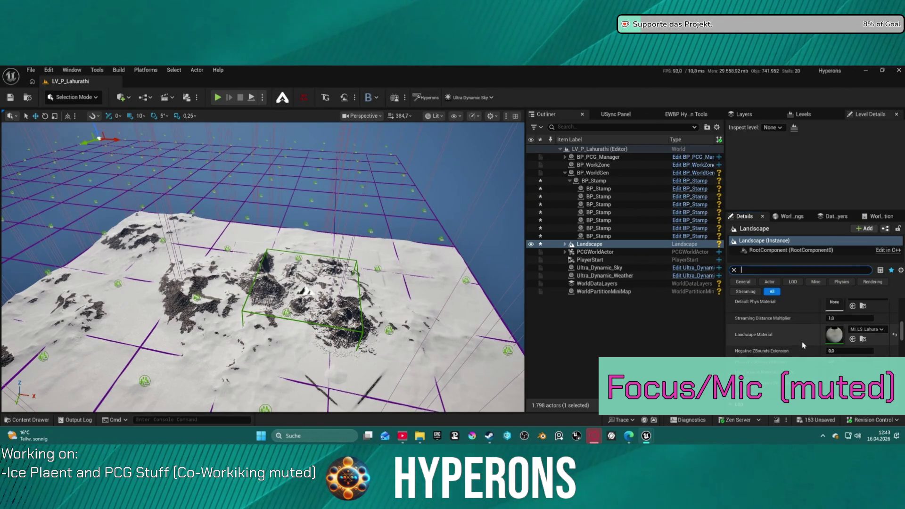
{"action": "scroll", "coordinate": [801, 341], "scroll_direction": "down", "scroll_amount": 5}
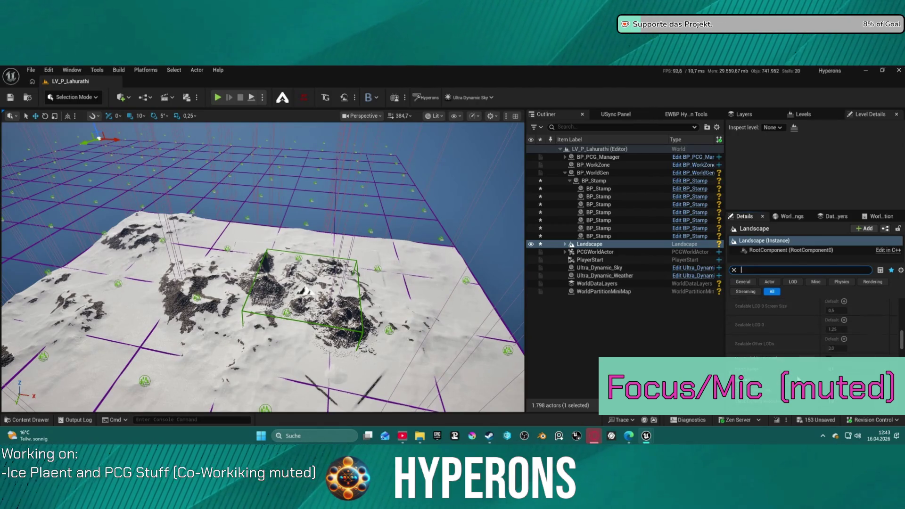
{"action": "scroll", "coordinate": [798, 380], "scroll_direction": "down", "scroll_amount": 5}
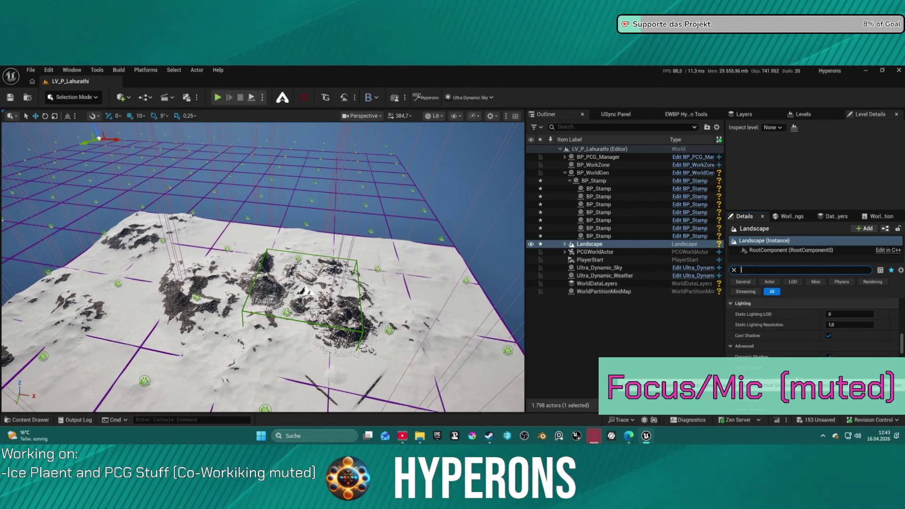
{"action": "scroll", "coordinate": [742, 404], "scroll_direction": "down", "scroll_amount": 3}
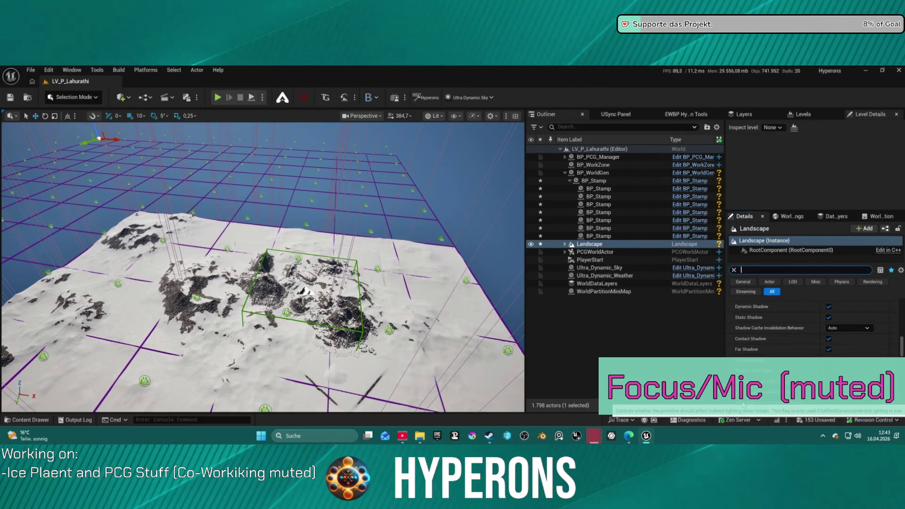
{"action": "scroll", "coordinate": [829, 333], "scroll_direction": "down", "scroll_amount": 3}
{"action": "scroll", "coordinate": [829, 333], "scroll_direction": "down", "scroll_amount": 8}
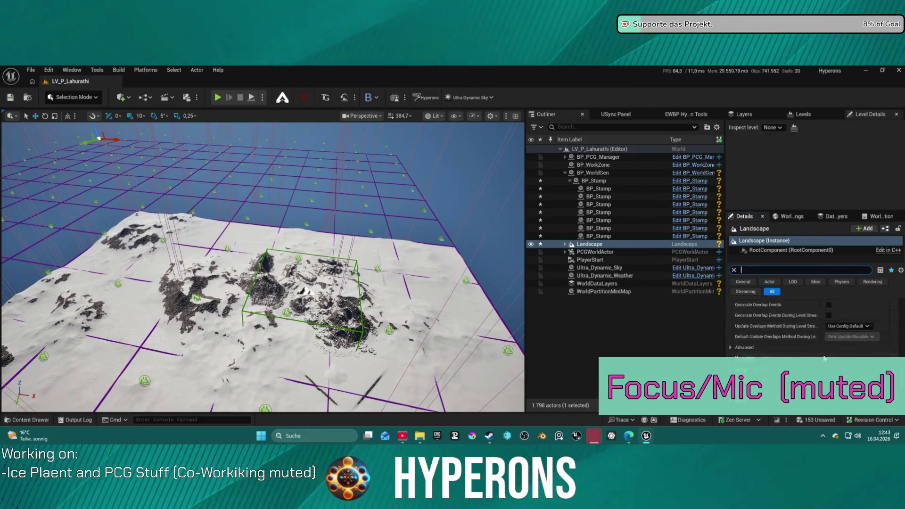
{"action": "scroll", "coordinate": [824, 359], "scroll_direction": "down", "scroll_amount": 3}
{"action": "scroll", "coordinate": [825, 348], "scroll_direction": "down", "scroll_amount": 5}
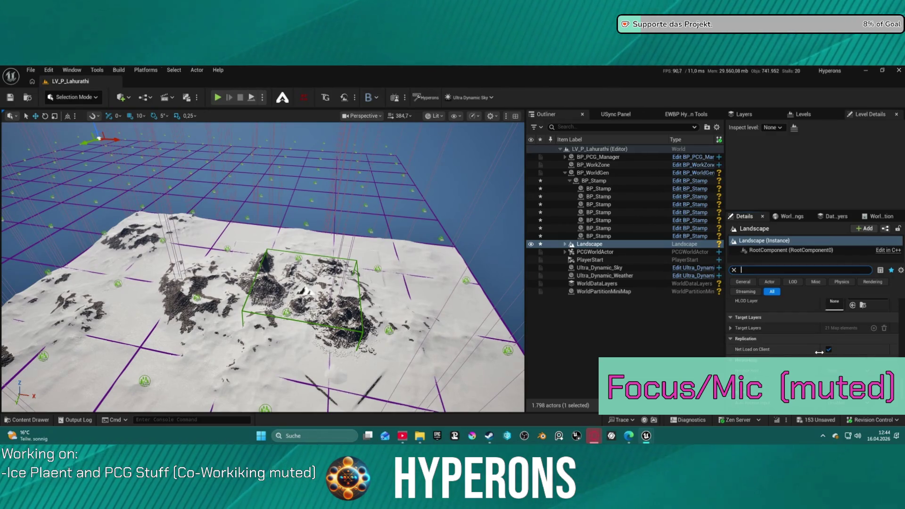
{"action": "scroll", "coordinate": [824, 348], "scroll_direction": "down", "scroll_amount": 5}
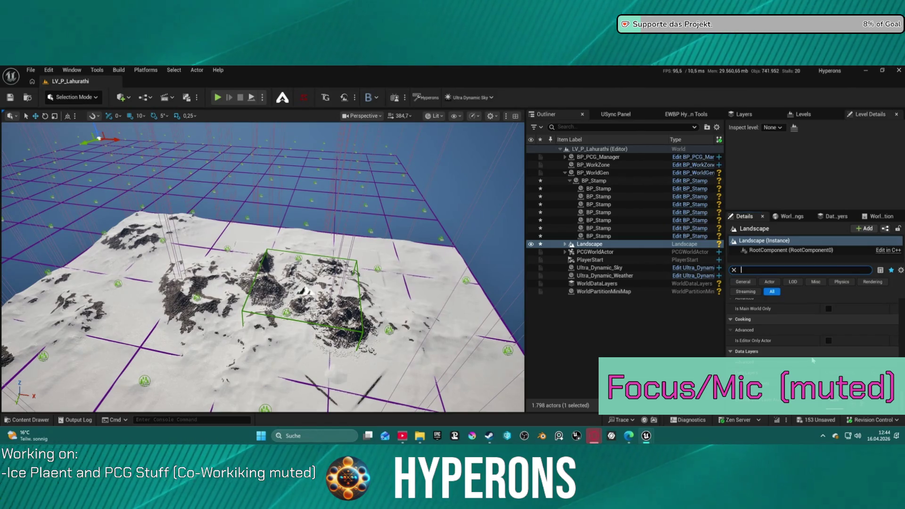
{"action": "scroll", "coordinate": [808, 356], "scroll_direction": "down", "scroll_amount": 6}
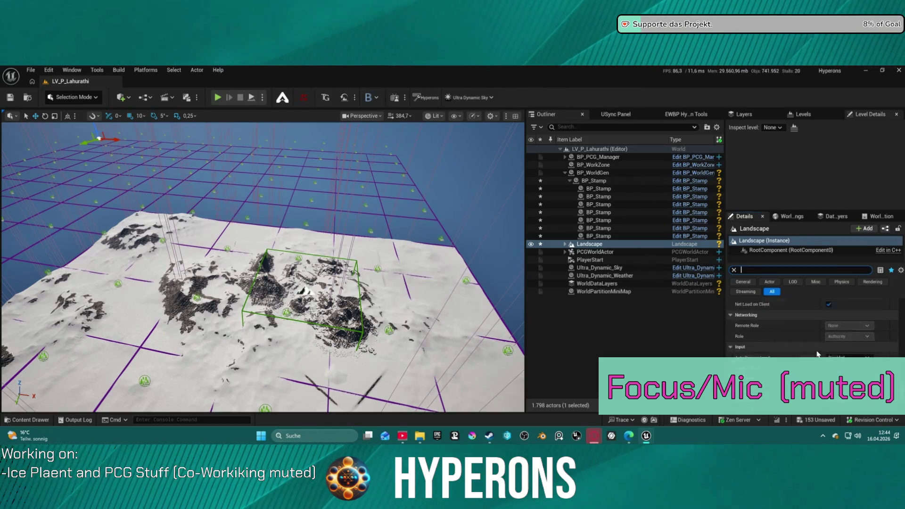
{"action": "scroll", "coordinate": [818, 354], "scroll_direction": "down", "scroll_amount": 5}
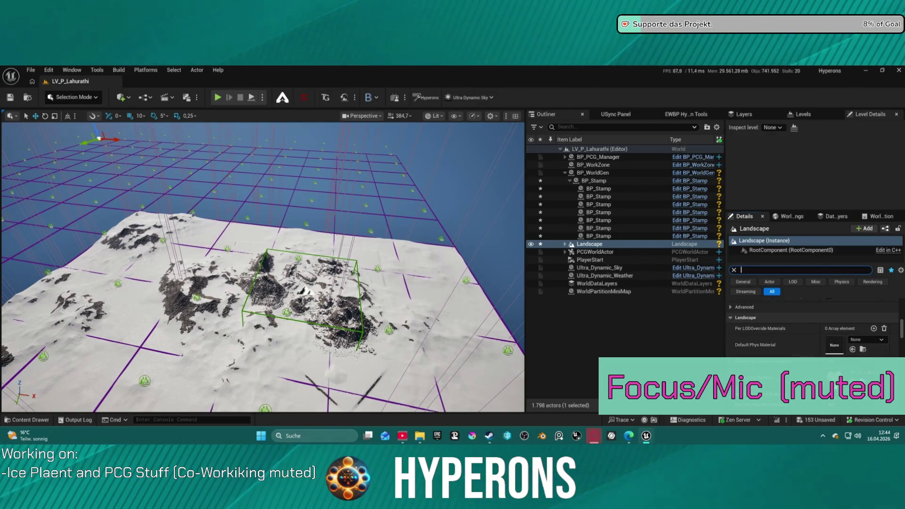
{"action": "left_click", "coordinate": [863, 341]}
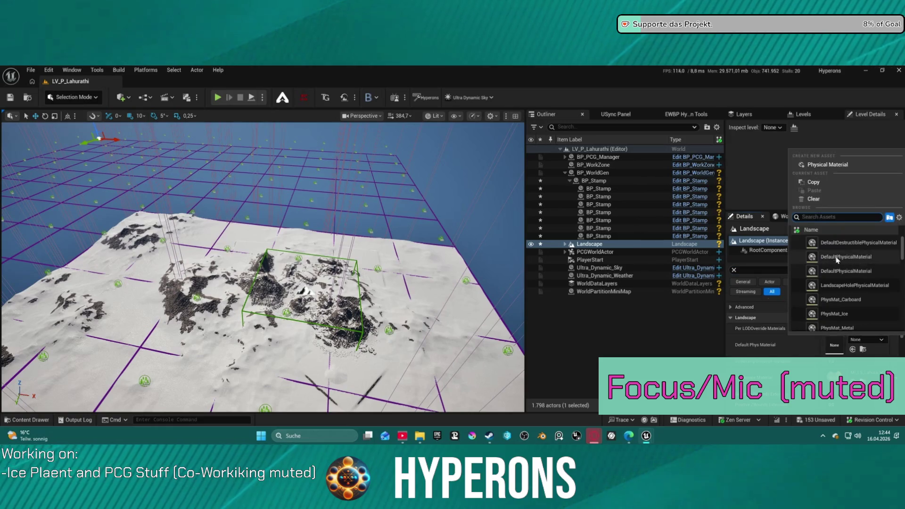
Step: Search 'sno' and assign PM_Snow as the Landscape's Default Phys Material
{"action": "scroll", "coordinate": [876, 297], "scroll_direction": "down", "scroll_amount": 3}
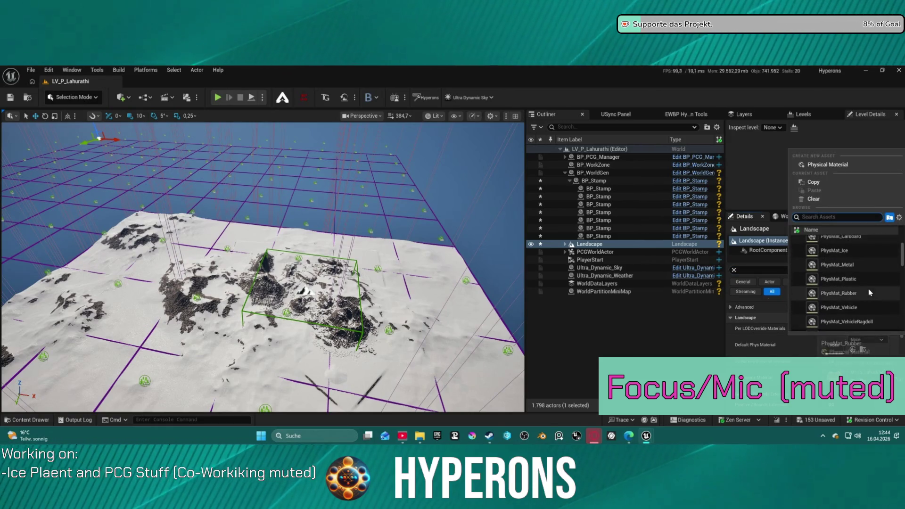
{"action": "type", "text": "sno"}
{"action": "left_click", "coordinate": [842, 245]}
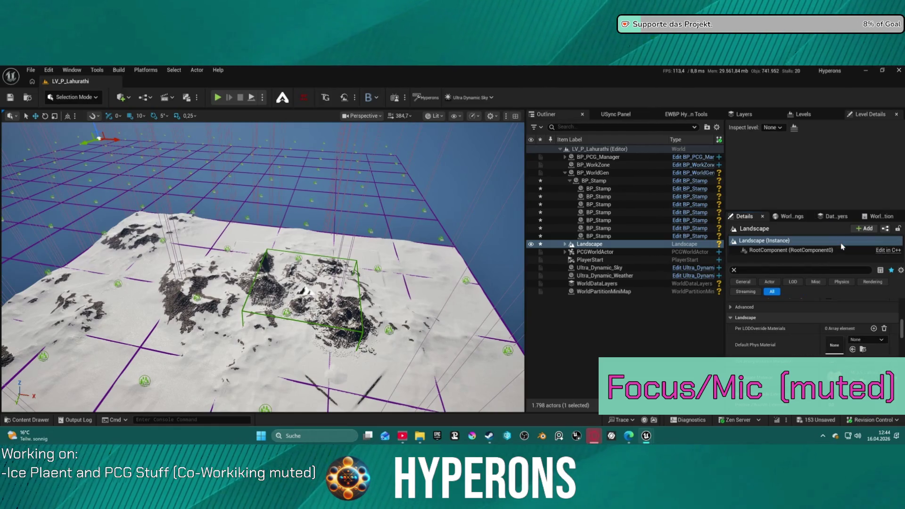
Step: Expand the Virtual Texture Advanced options to check Virtual Texture Render with Quad
{"action": "scroll", "coordinate": [863, 327], "scroll_direction": "up", "scroll_amount": 3}
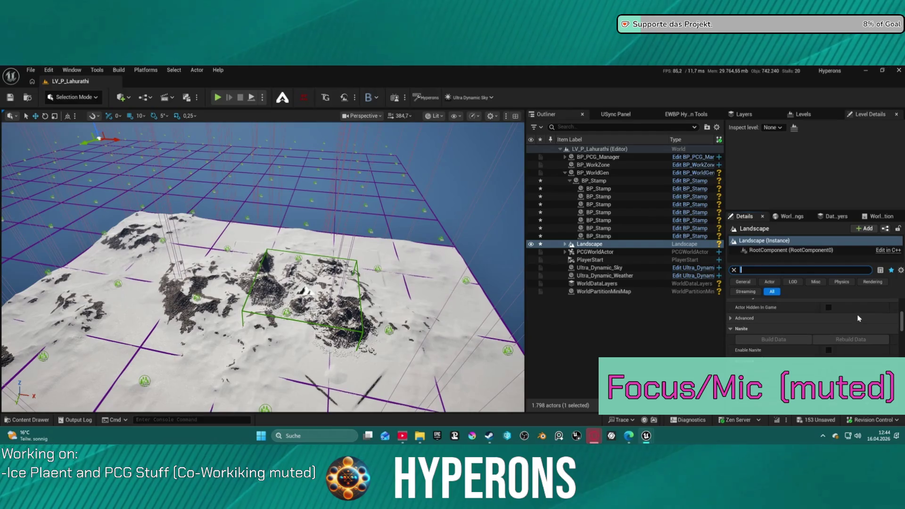
{"action": "scroll", "coordinate": [850, 325], "scroll_direction": "up", "scroll_amount": 3}
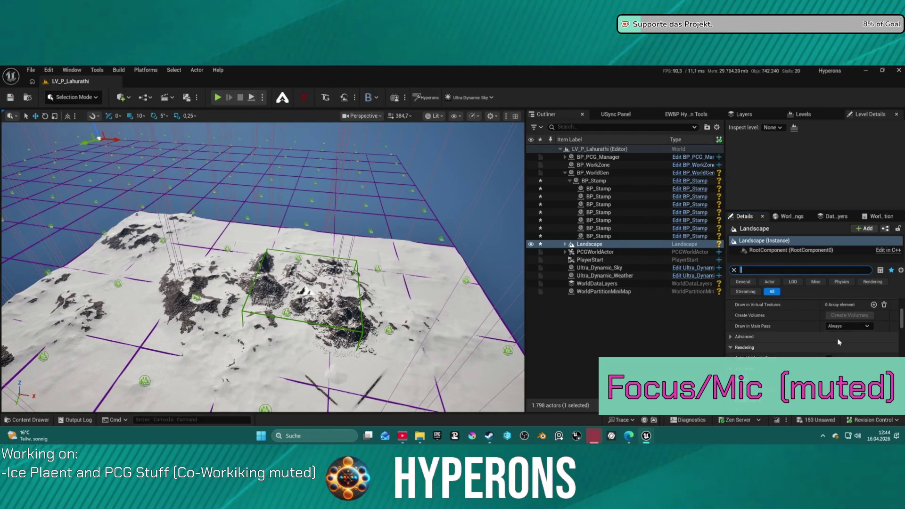
{"action": "scroll", "coordinate": [738, 355], "scroll_direction": "down", "scroll_amount": 2}
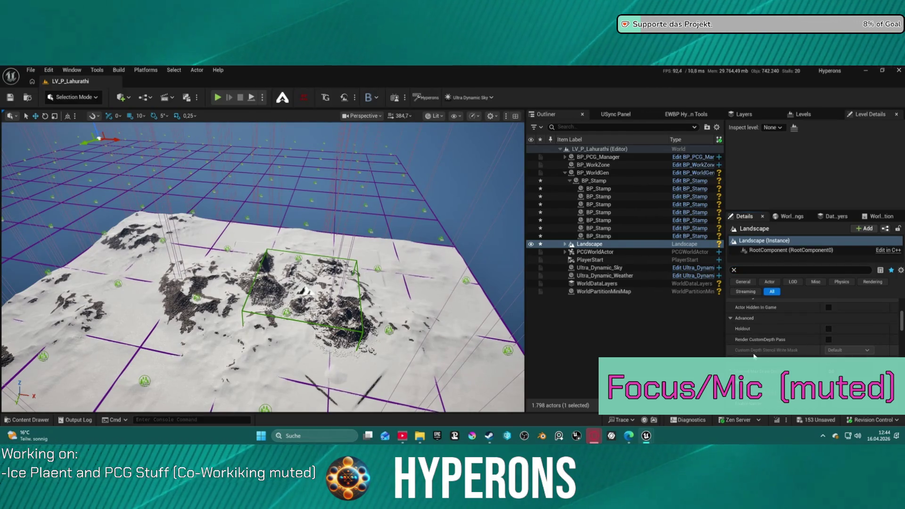
{"action": "scroll", "coordinate": [737, 345], "scroll_direction": "up", "scroll_amount": 2}
{"action": "left_click", "coordinate": [730, 336]}
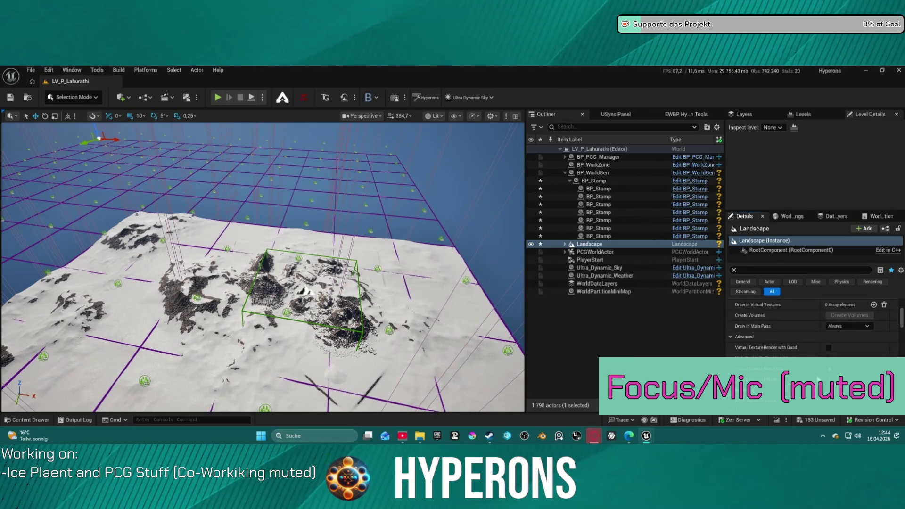
{"action": "mouse_move", "coordinate": [784, 352]}
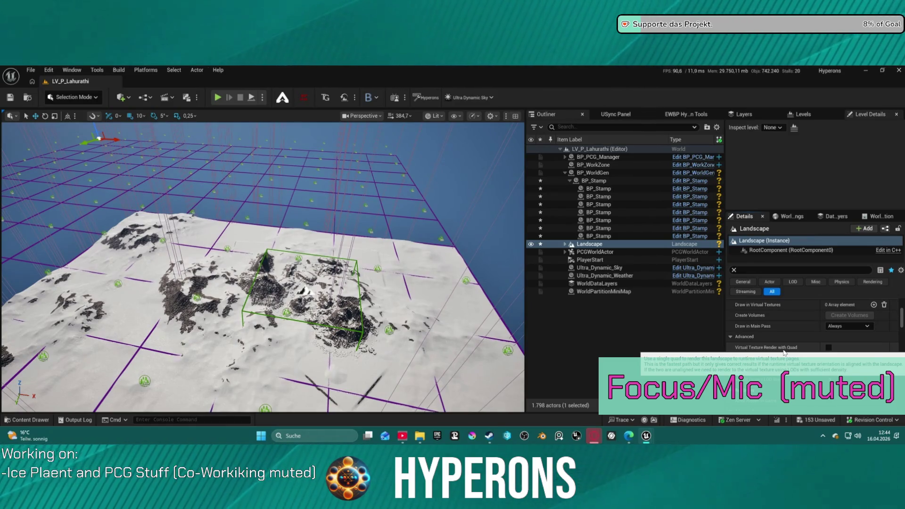
{"action": "scroll", "coordinate": [801, 347], "scroll_direction": "up", "scroll_amount": 15}
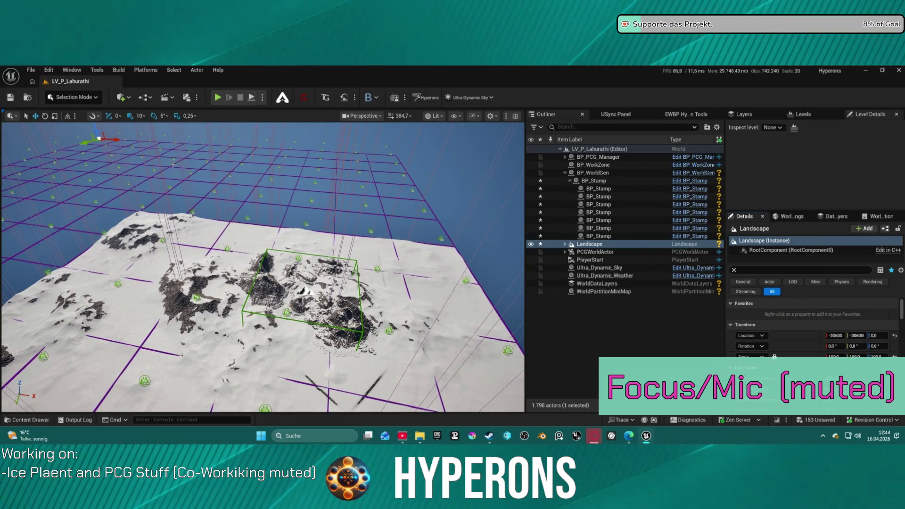
{"action": "left_click", "coordinate": [73, 97]}
{"action": "left_click", "coordinate": [71, 128]}
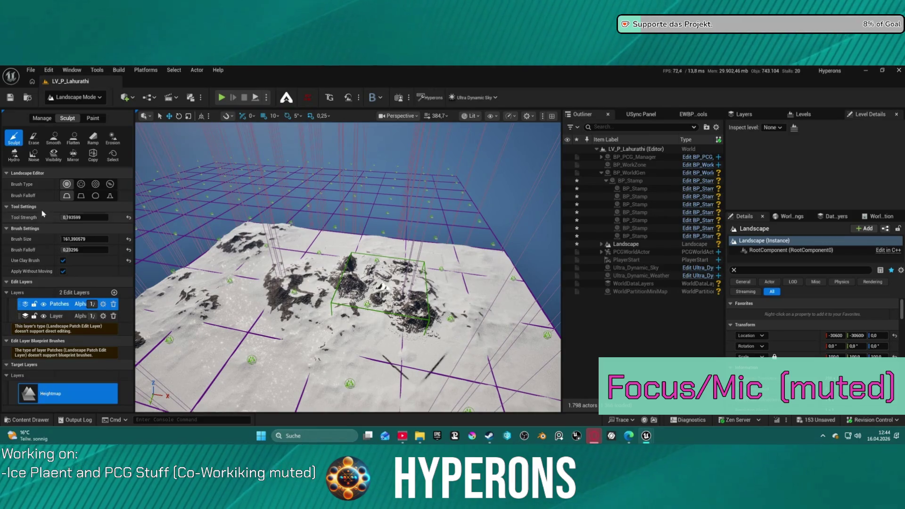
{"action": "left_click", "coordinate": [42, 118]}
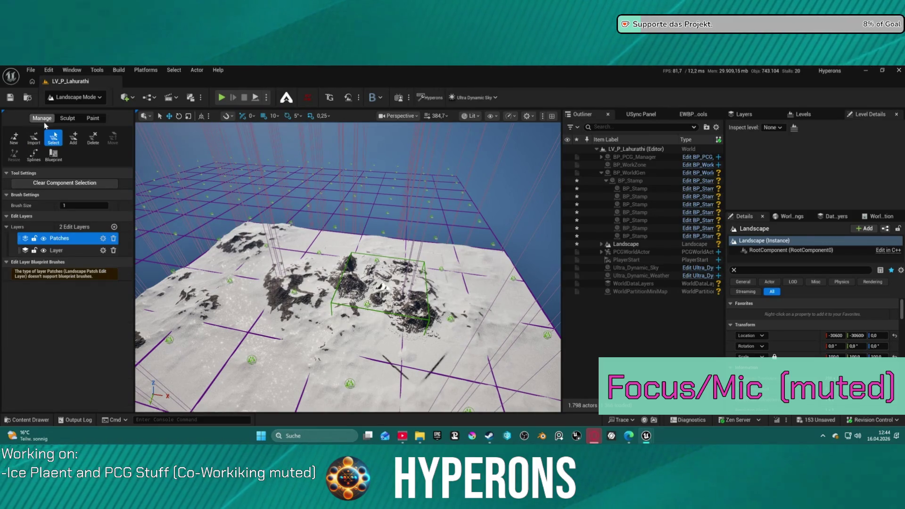
{"action": "left_click", "coordinate": [68, 252]}
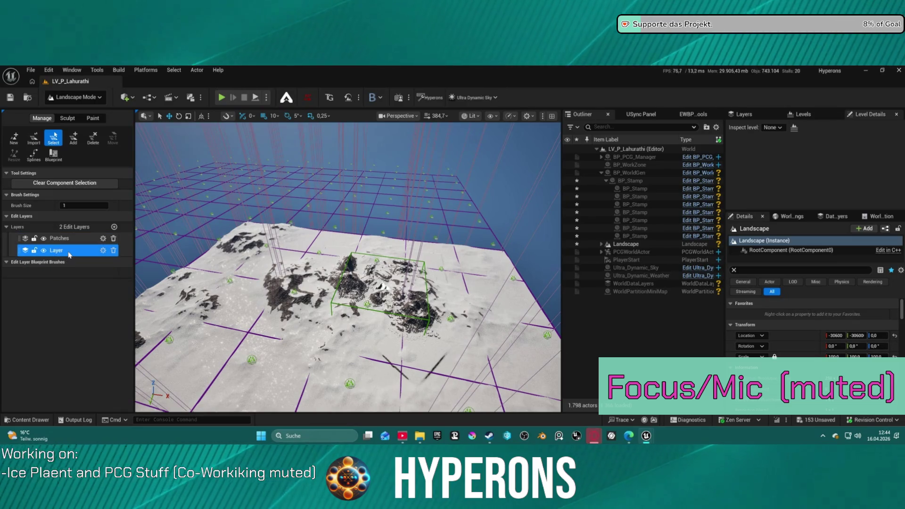
{"action": "left_click", "coordinate": [61, 239]}
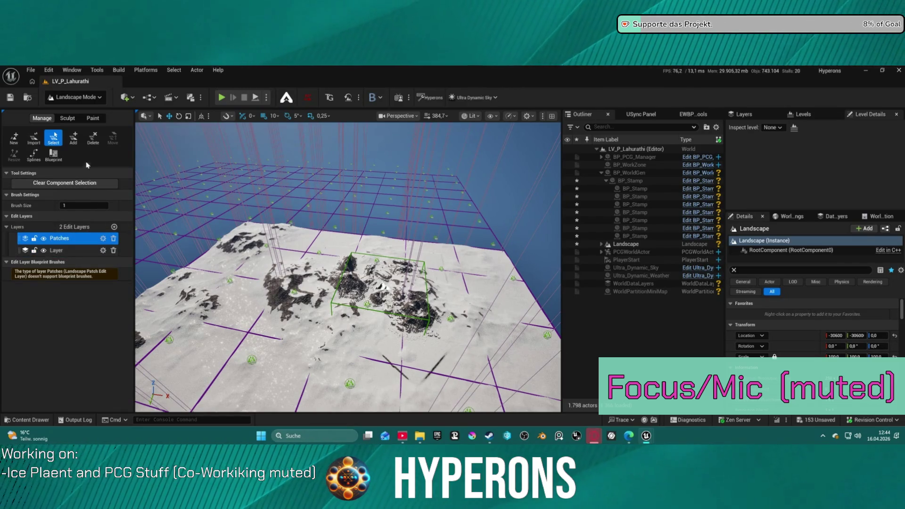
{"action": "left_click", "coordinate": [79, 102]}
{"action": "left_click", "coordinate": [85, 126]}
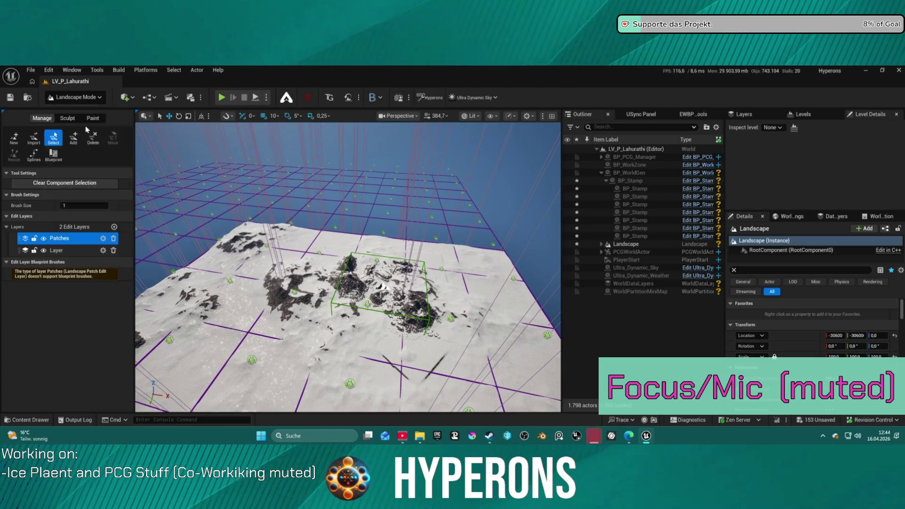
{"action": "left_click", "coordinate": [674, 244]}
{"action": "scroll", "coordinate": [845, 330], "scroll_direction": "down", "scroll_amount": 10}
{"action": "scroll", "coordinate": [845, 343], "scroll_direction": "down", "scroll_amount": 5}
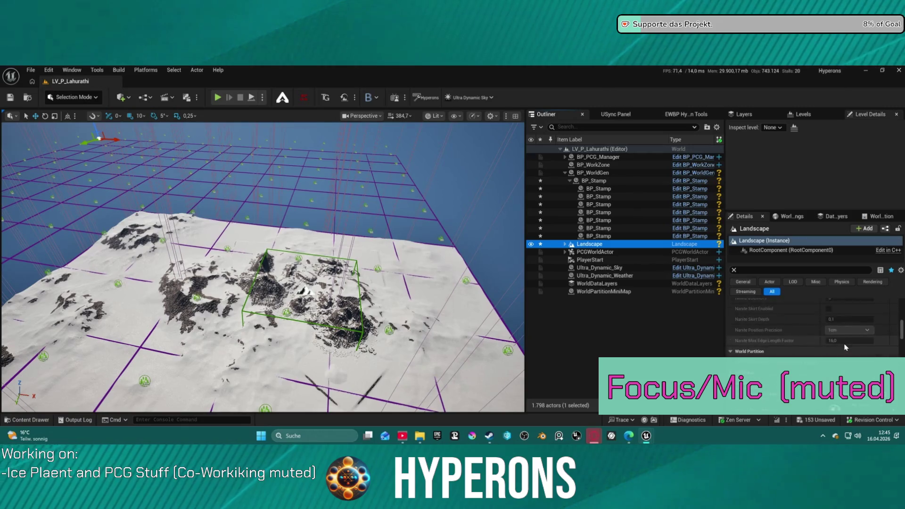
Step: Set the Landscape's World Partition Runtime Grid to LandscapeGrid under Advanced settings
{"action": "left_click", "coordinate": [737, 334]}
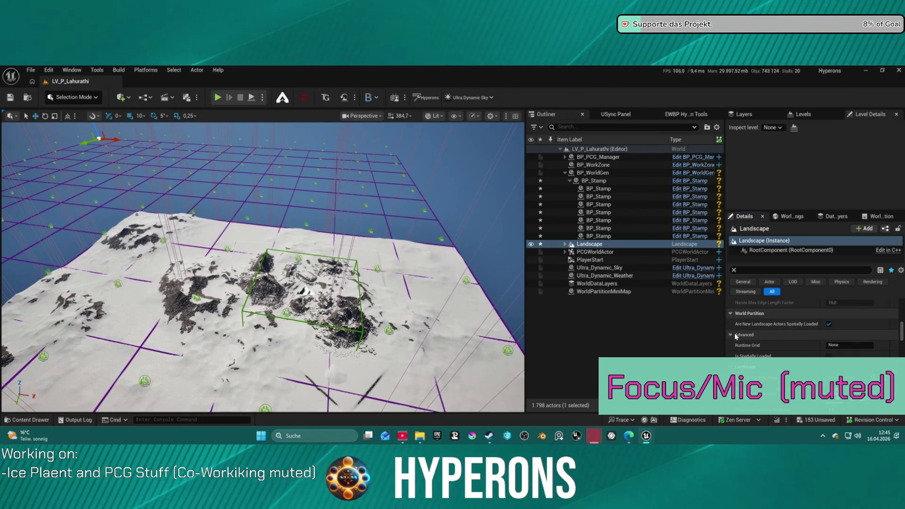
{"action": "left_click", "coordinate": [847, 345]}
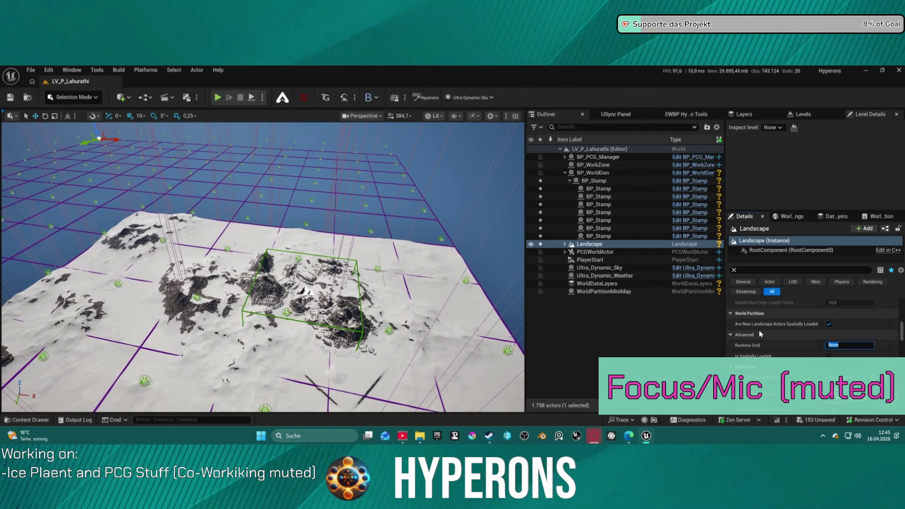
{"action": "type", "text": "LAndscvap"}
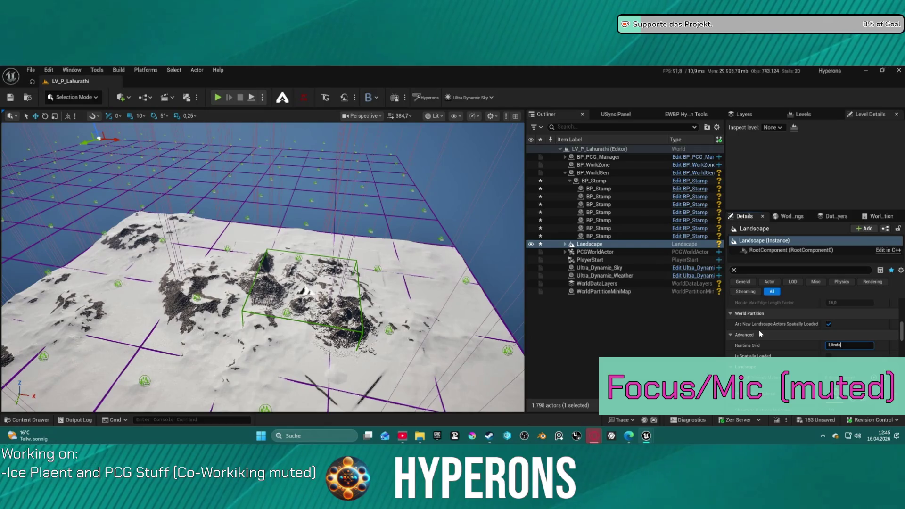
{"action": "key", "text": "BackSpace"}
{"action": "key", "text": "BackSpace"}
{"action": "key", "text": "BackSpace"}
{"action": "type", "text": "a"}
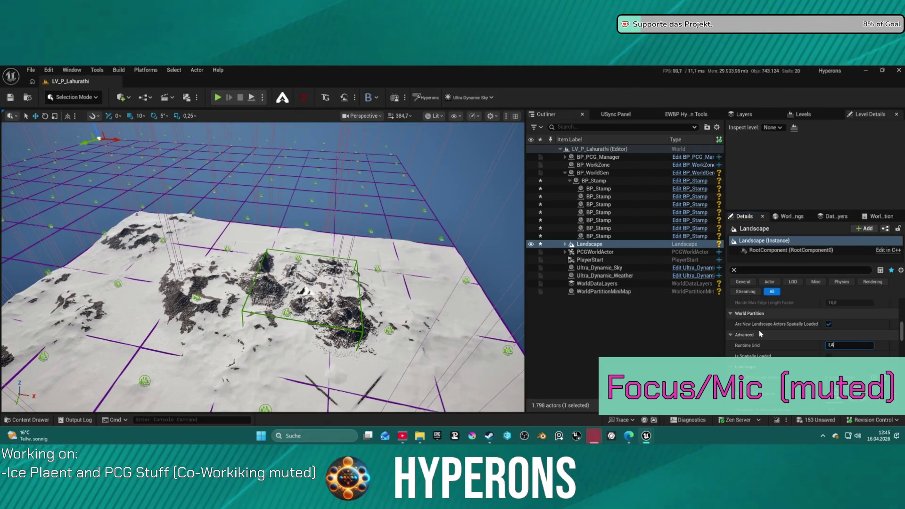
{"action": "type", "text": "ndsca"}
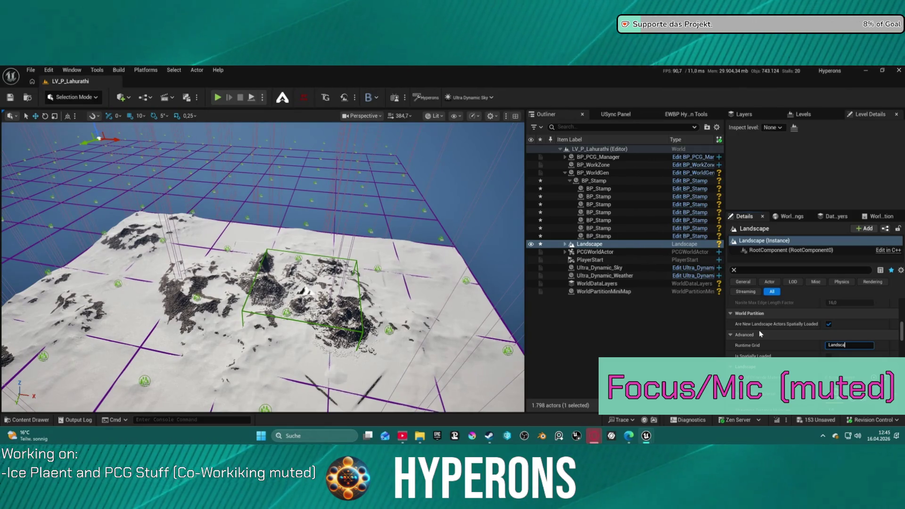
{"action": "type", "text": "peGrid"}
{"action": "key", "text": "Return"}
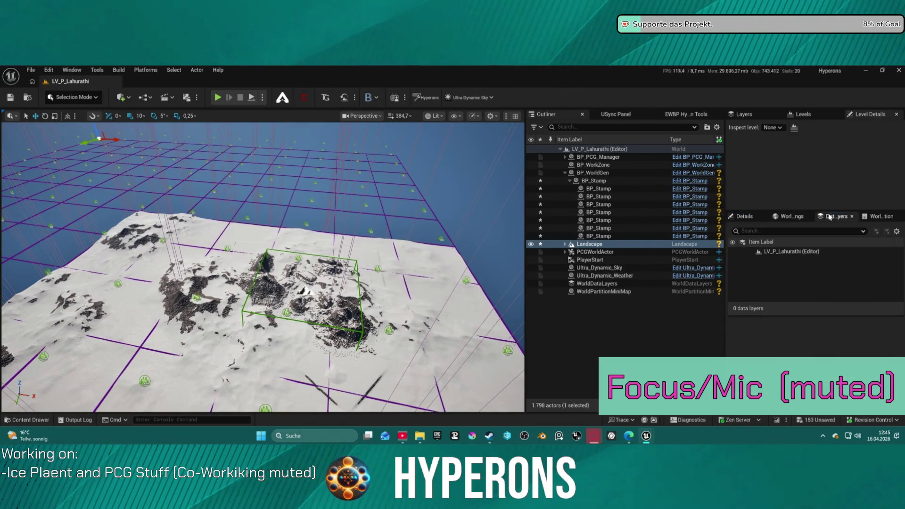
Step: Open World Settings and expand MainPartition's runtime partition and HLOD settings
{"action": "left_click", "coordinate": [886, 216]}
{"action": "left_click", "coordinate": [792, 216]}
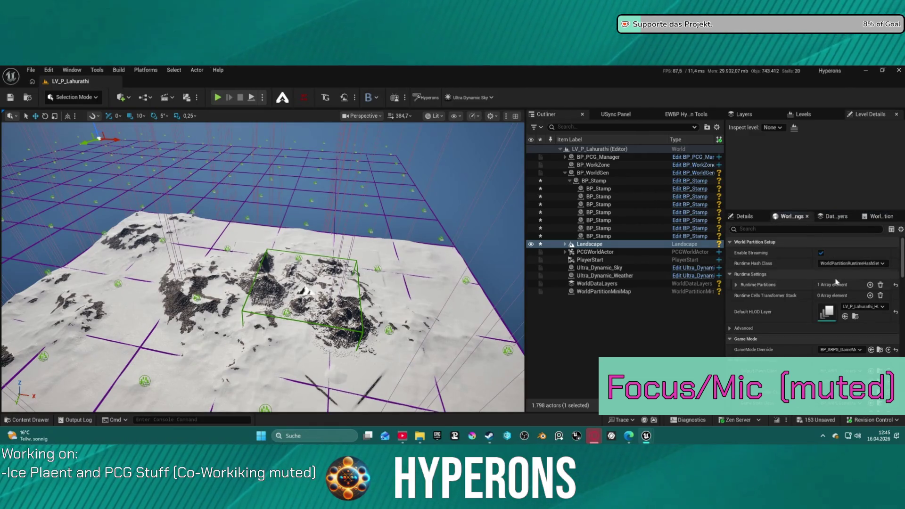
{"action": "left_click", "coordinate": [736, 285]}
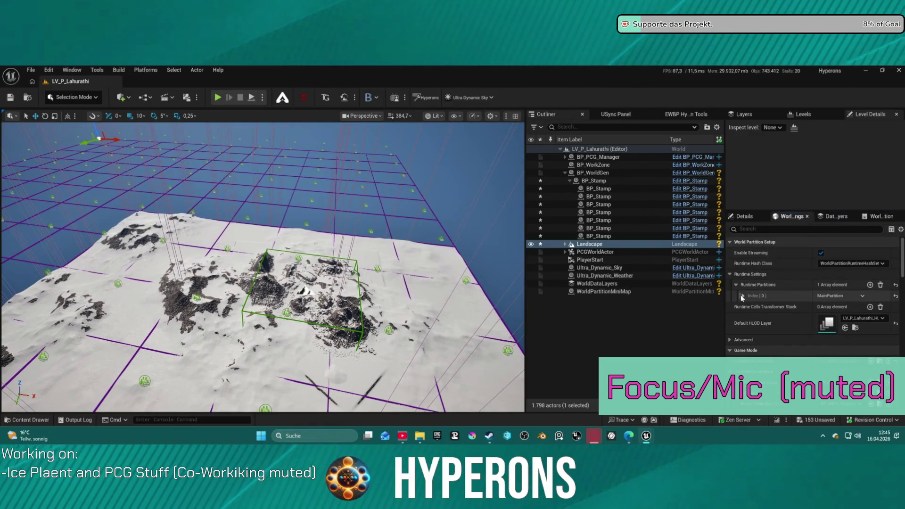
{"action": "left_click", "coordinate": [743, 296]}
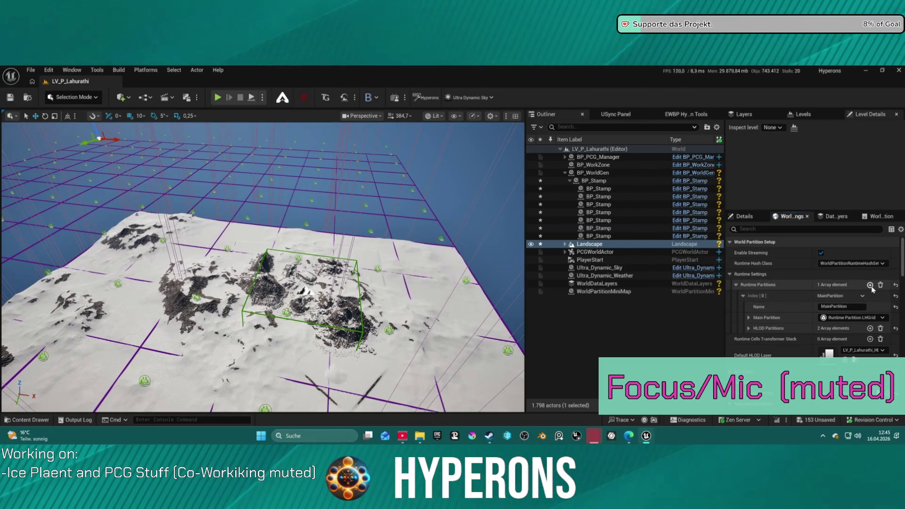
{"action": "left_click", "coordinate": [749, 328]}
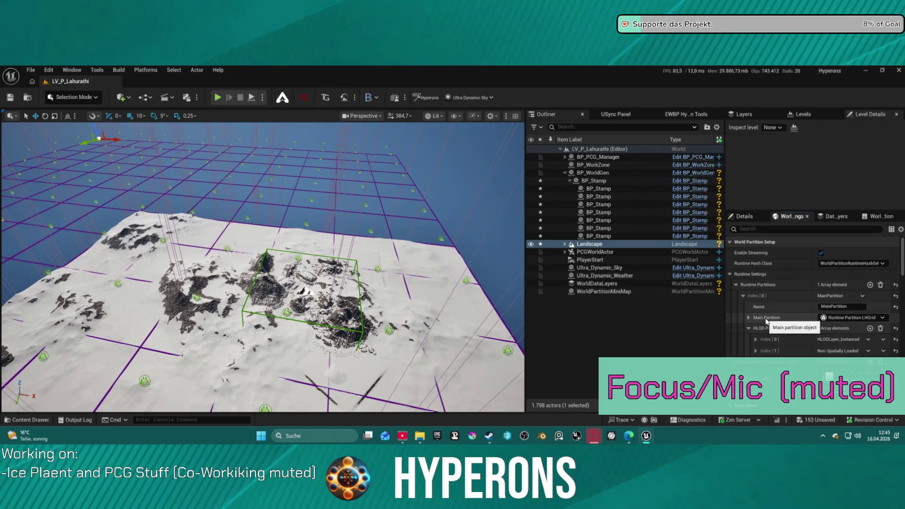
Step: Add a second runtime partition and name it PCG_Grid
{"action": "left_click", "coordinate": [869, 285]}
{"action": "left_click", "coordinate": [755, 339]}
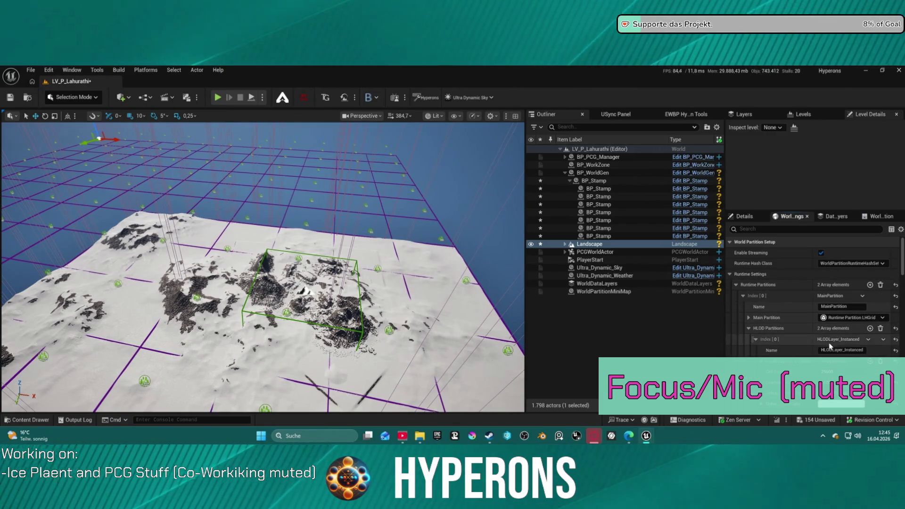
{"action": "left_click", "coordinate": [750, 329]}
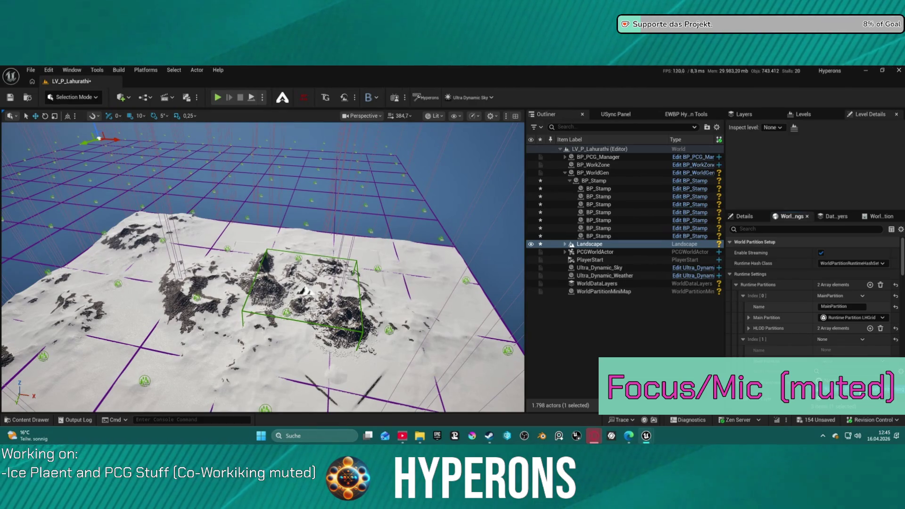
{"action": "left_click", "coordinate": [829, 349]}
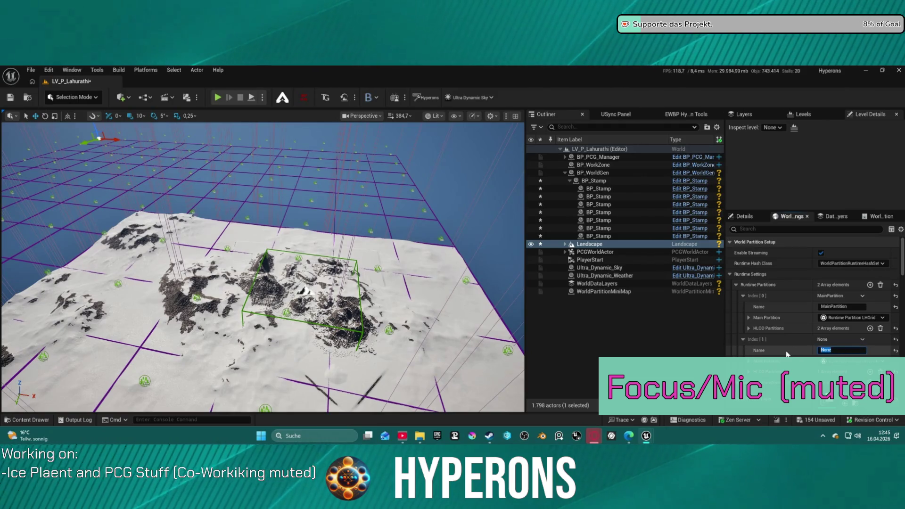
{"action": "type", "text": "PCG_Grid"}
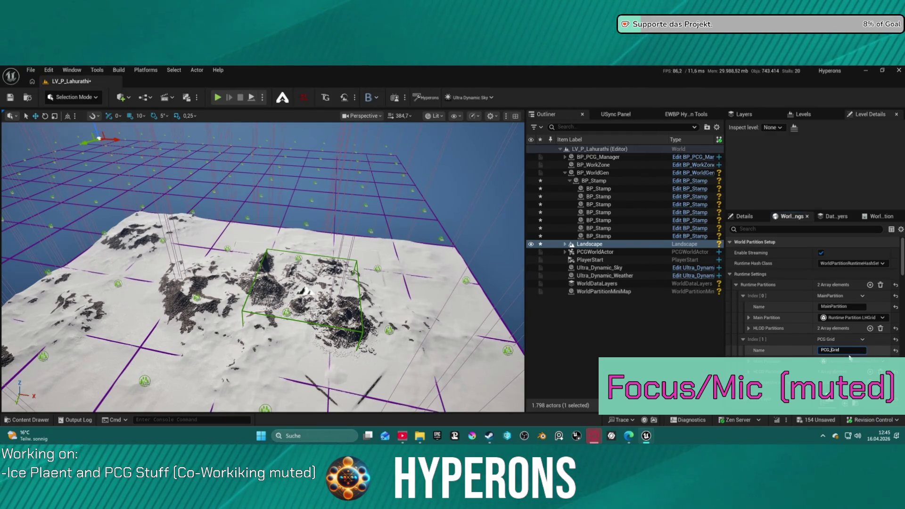
{"action": "key", "text": "Return"}
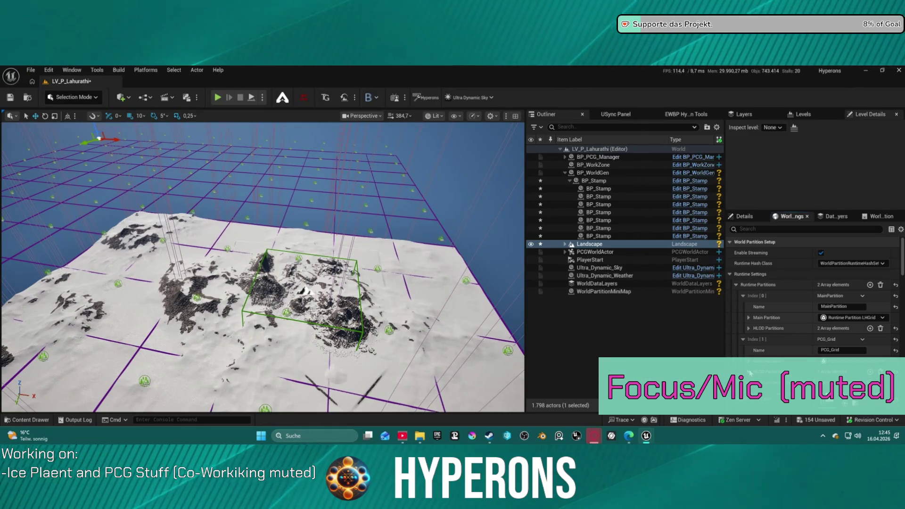
Step: Inspect MainPartition's HLOD partitions, cell size and loading range
{"action": "left_click", "coordinate": [749, 328]}
{"action": "left_click", "coordinate": [749, 328]}
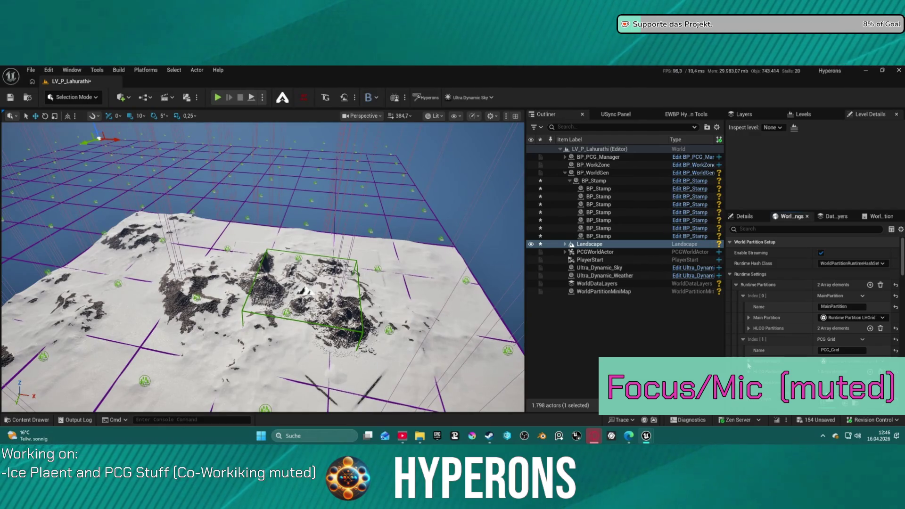
{"action": "left_click", "coordinate": [749, 317]}
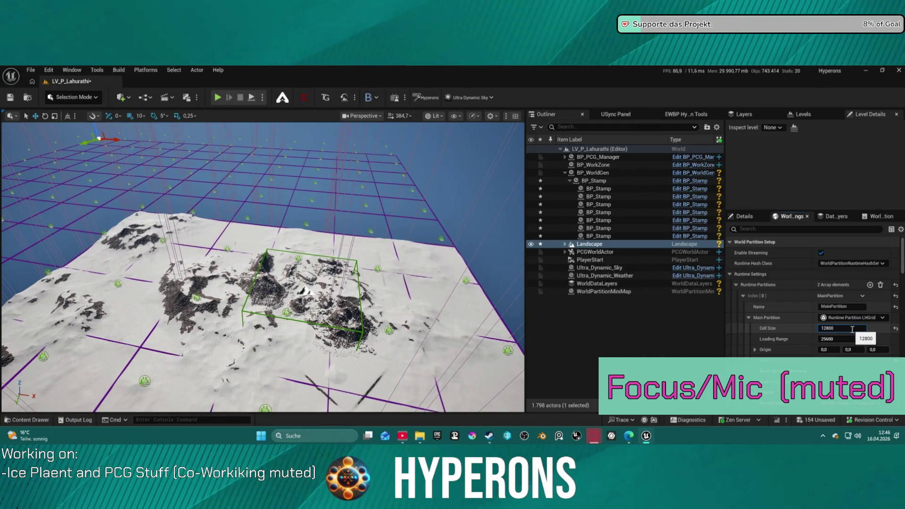
{"action": "left_click", "coordinate": [749, 318]}
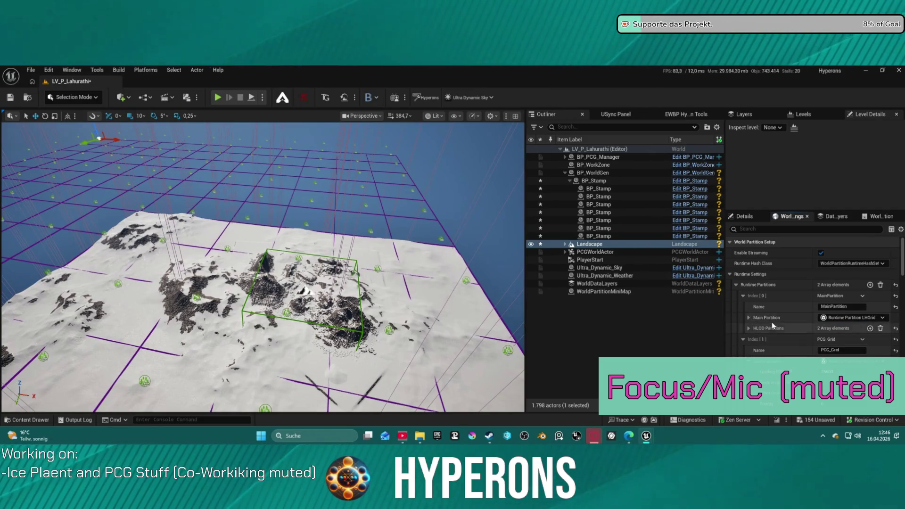
Step: Delete PCG_Grid, duplicate MainPartition, and name the copy LandscapeGrid
{"action": "left_click", "coordinate": [873, 361]}
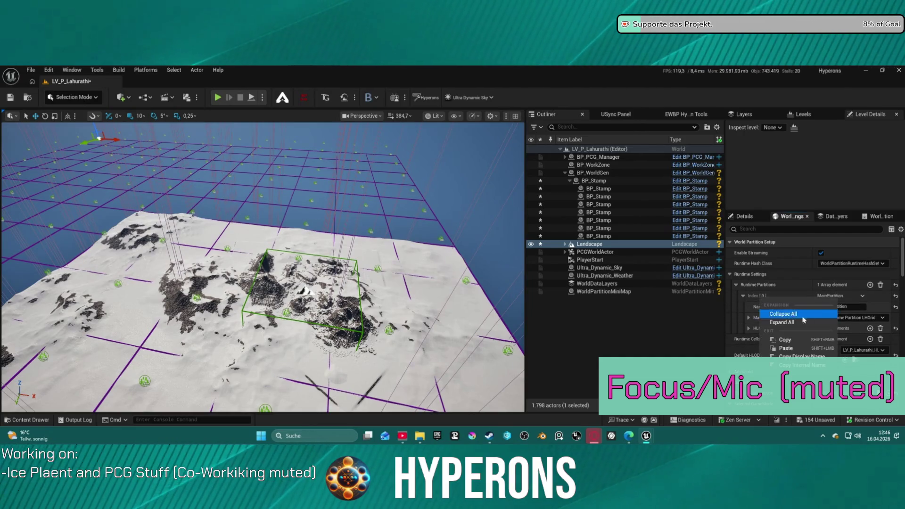
{"action": "left_click", "coordinate": [863, 296]}
{"action": "left_click", "coordinate": [877, 326]}
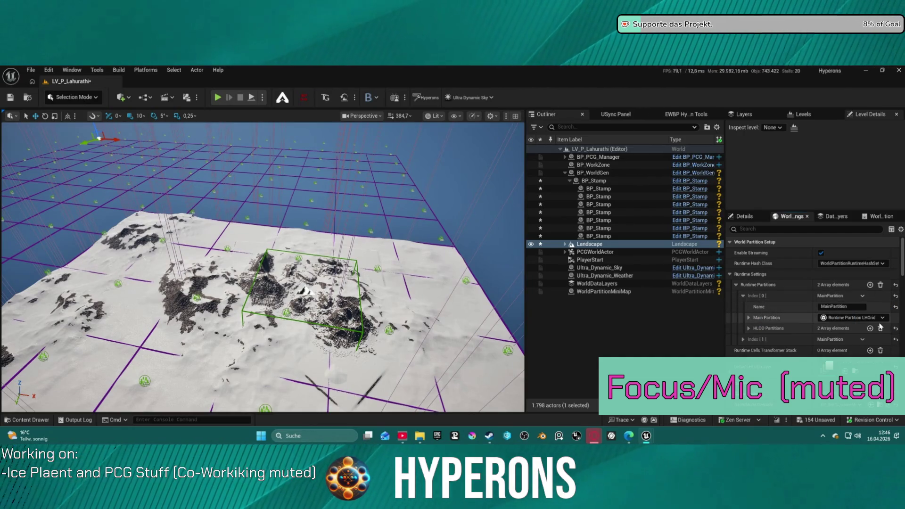
{"action": "left_click", "coordinate": [850, 351]}
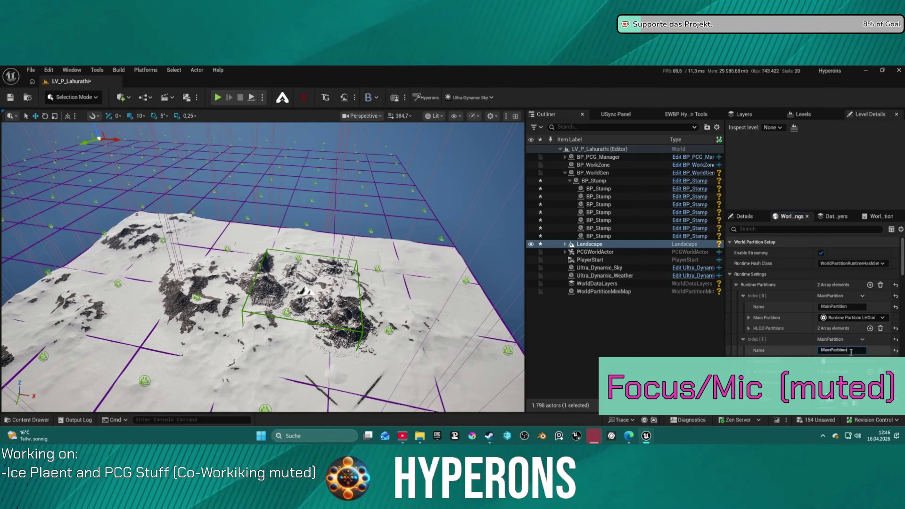
{"action": "type", "text": "Landscap"}
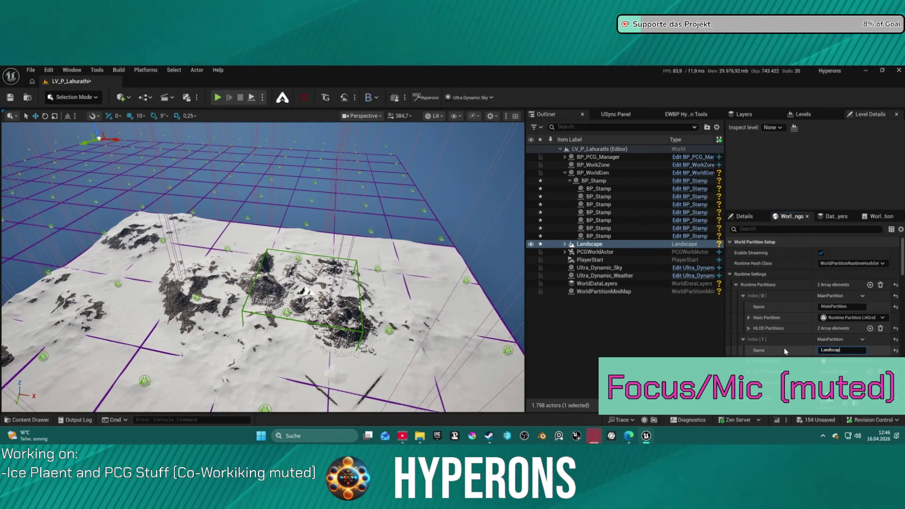
{"action": "type", "text": "eGrid"}
{"action": "key", "text": "Return"}
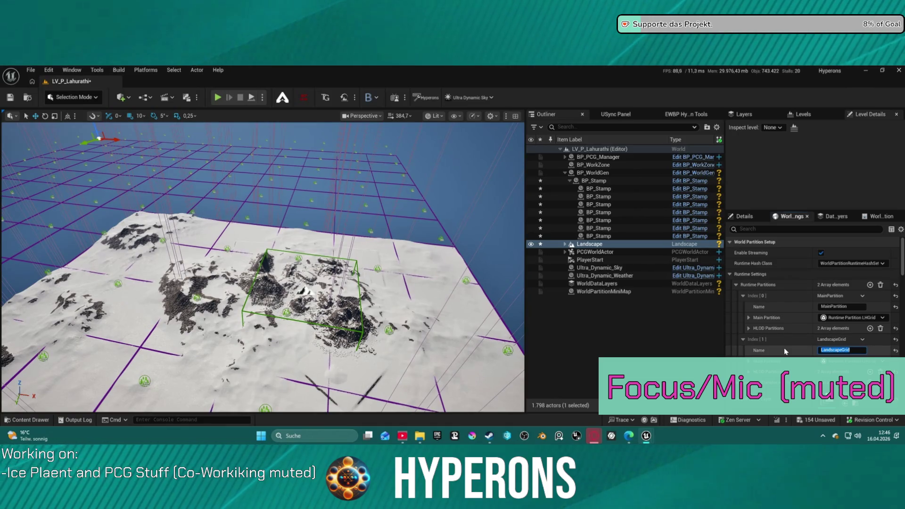
{"action": "left_click", "coordinate": [735, 285]}
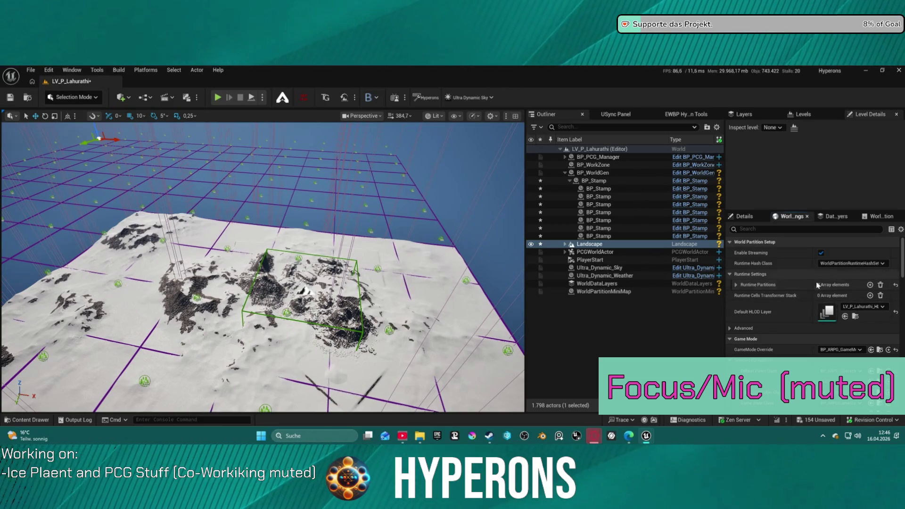
{"action": "left_click", "coordinate": [735, 285]}
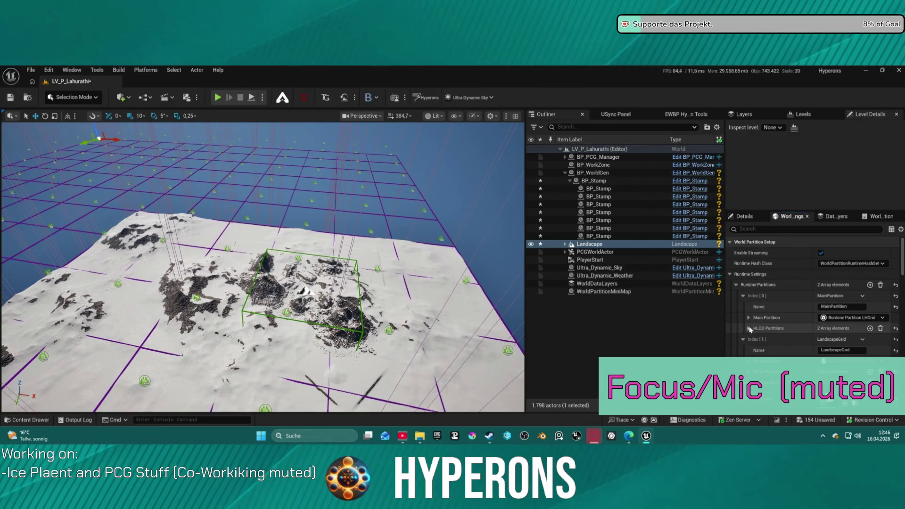
Step: Set MainPartition's cell size to 25600 and loading range to 51200
{"action": "left_click", "coordinate": [748, 317]}
{"action": "left_click", "coordinate": [842, 328]}
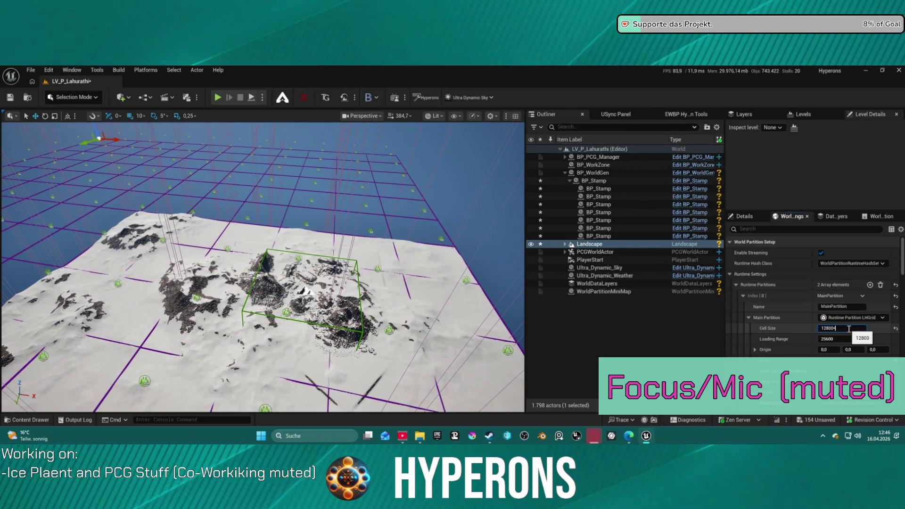
{"action": "type", "text": "25600"}
{"action": "left_click", "coordinate": [853, 339]}
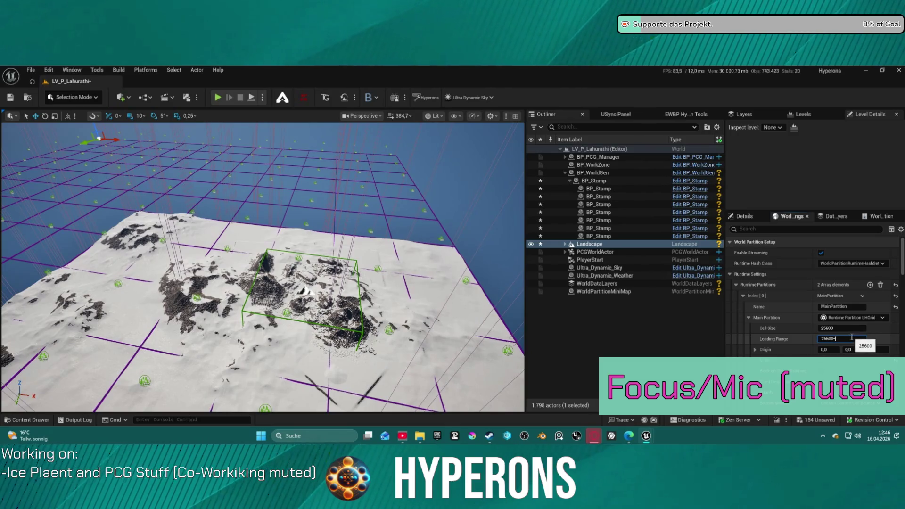
{"action": "key", "text": "Return"}
{"action": "left_click", "coordinate": [750, 318]}
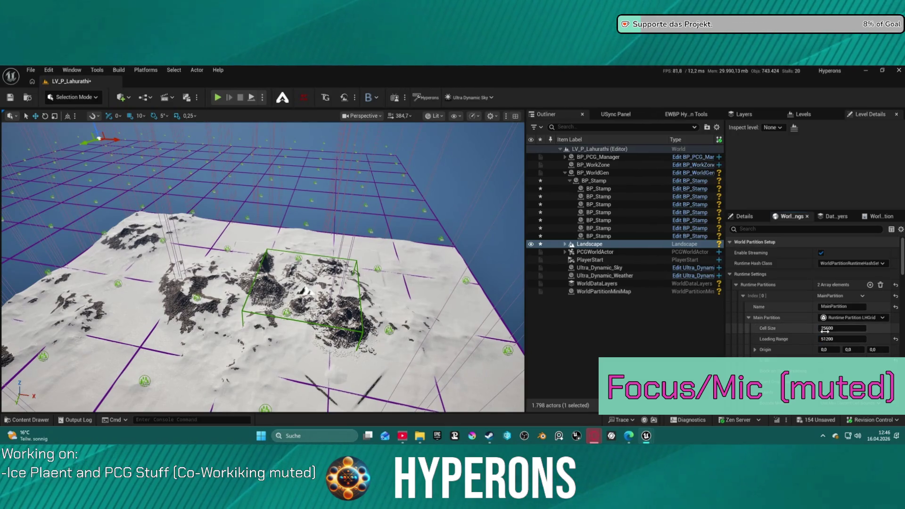
Step: Recheck MainPartition's loading range, then collapse the Runtime Partitions array
{"action": "left_click", "coordinate": [749, 317]}
{"action": "left_click", "coordinate": [849, 339]}
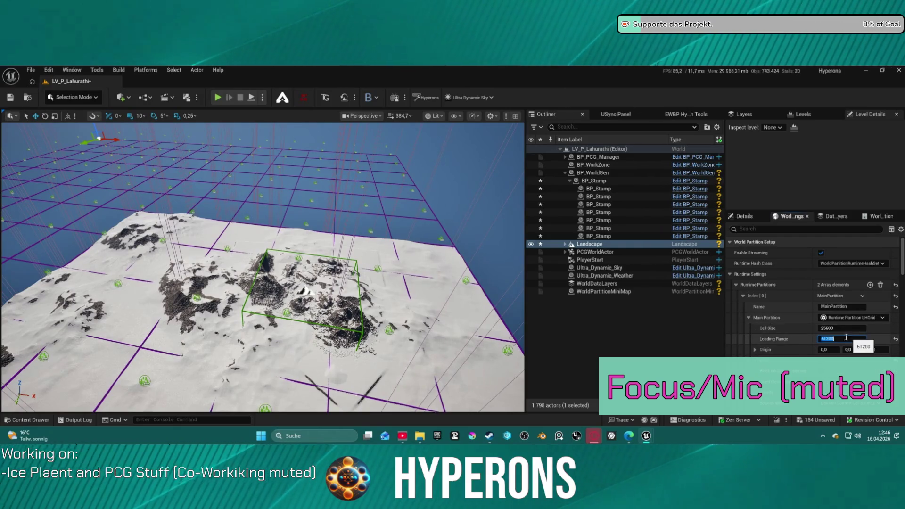
{"action": "left_click", "coordinate": [748, 317]}
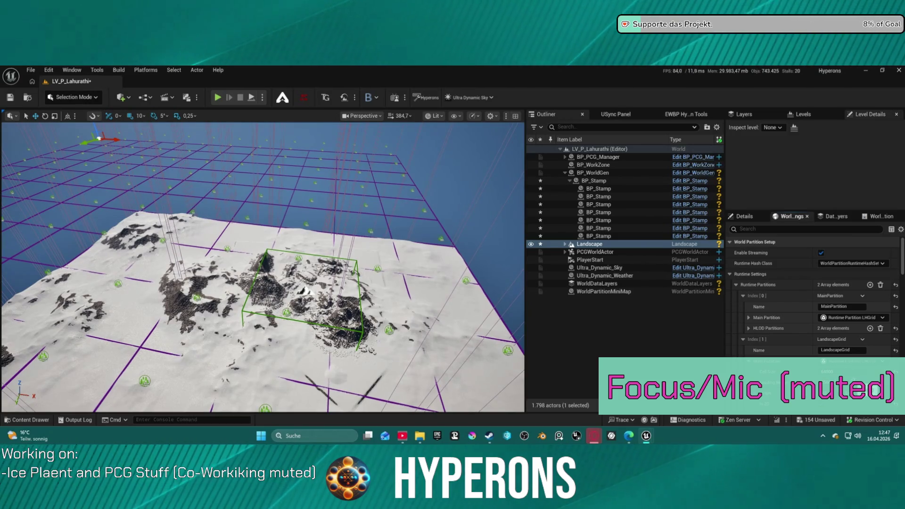
{"action": "left_click", "coordinate": [736, 285]}
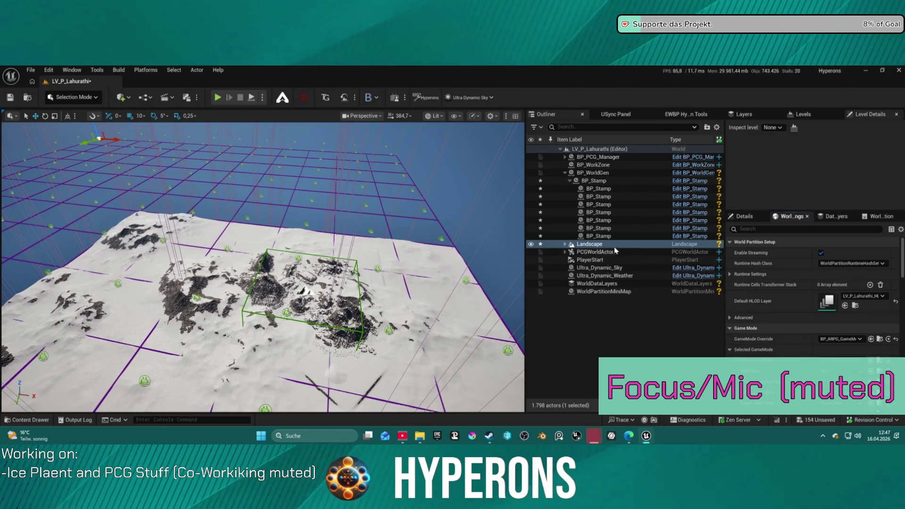
Step: Filter World Settings by 'landsc' and collapse the partition arrays to reveal Landscape settings
{"action": "type", "text": "land"}
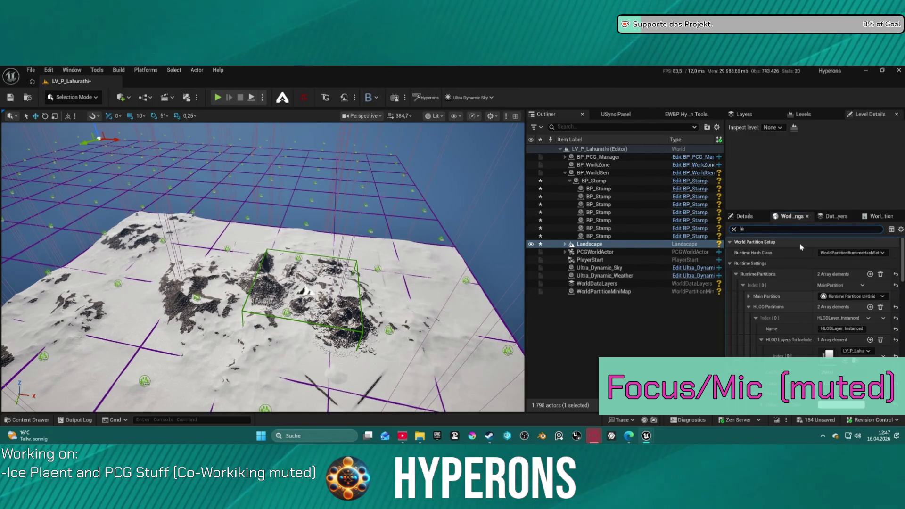
{"action": "type", "text": "sc"}
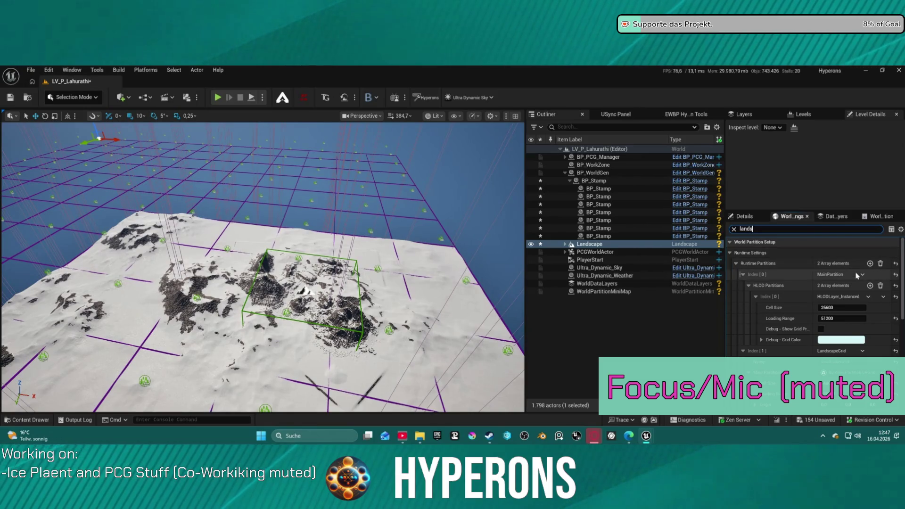
{"action": "scroll", "coordinate": [857, 342], "scroll_direction": "down", "scroll_amount": 2}
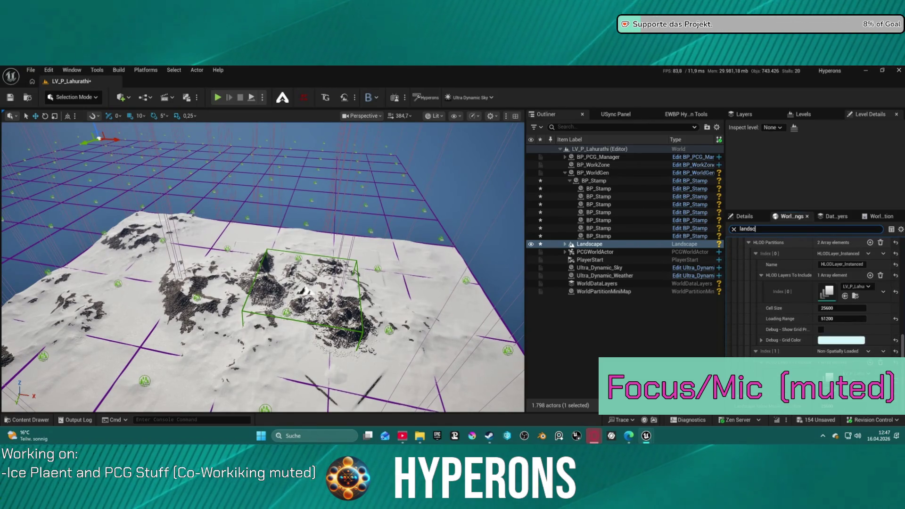
{"action": "scroll", "coordinate": [773, 307], "scroll_direction": "up", "scroll_amount": 3}
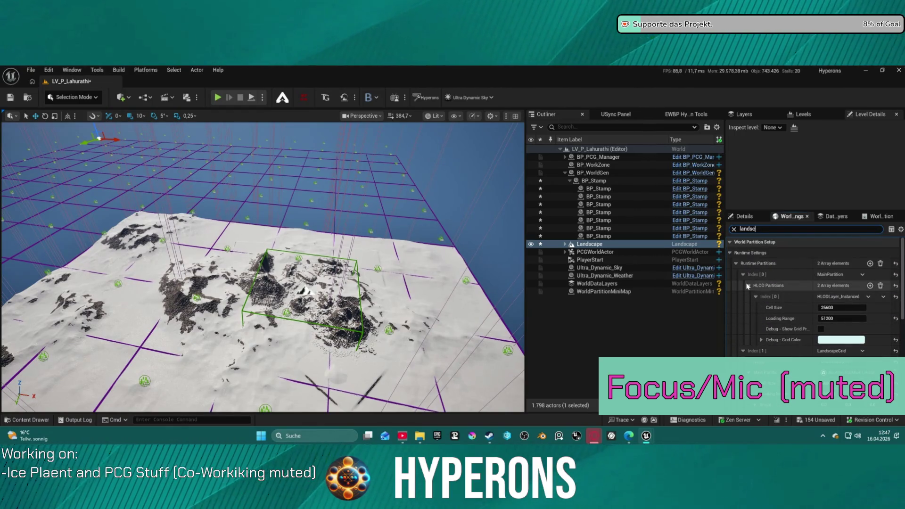
{"action": "left_click", "coordinate": [742, 274]}
{"action": "left_click", "coordinate": [735, 264]}
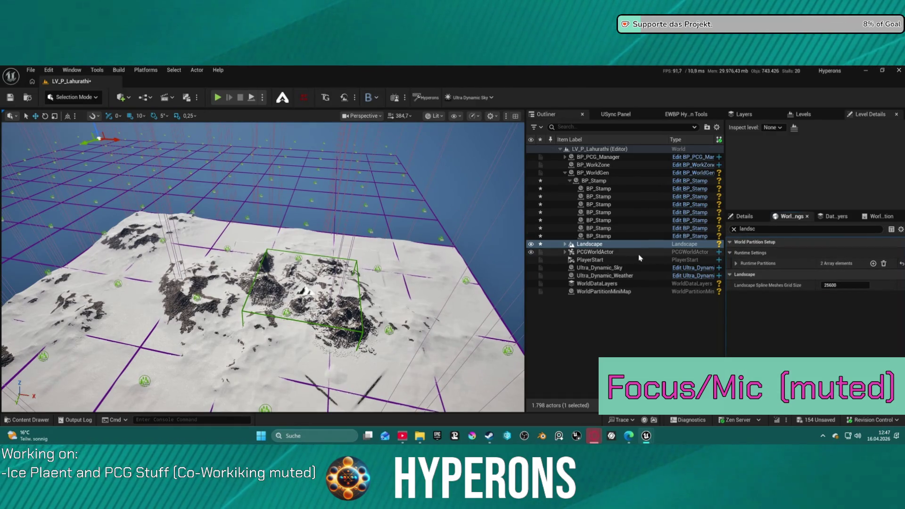
Step: Select the Landscape to confirm its LandscapeGrid runtime grid and save LV_P_Lahurathi
{"action": "left_click", "coordinate": [654, 251]}
{"action": "left_click", "coordinate": [662, 243]}
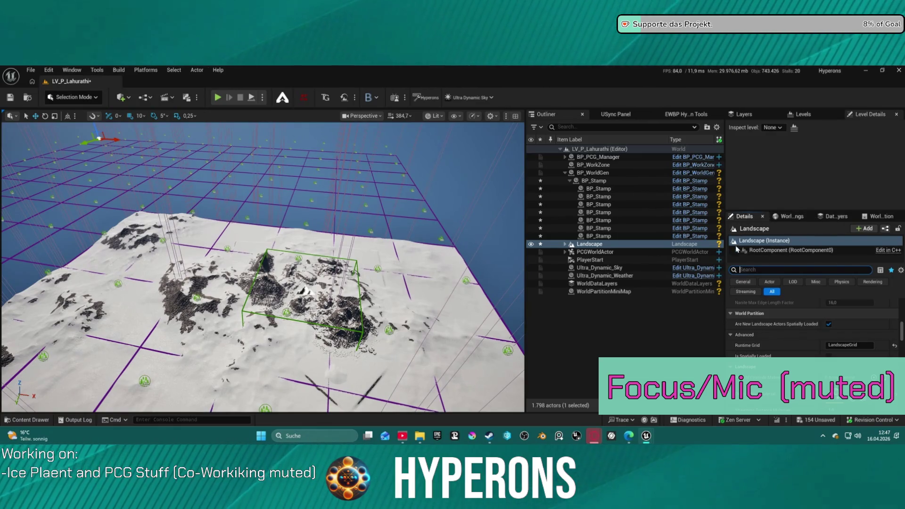
{"action": "key", "text": "ctrl+s"}
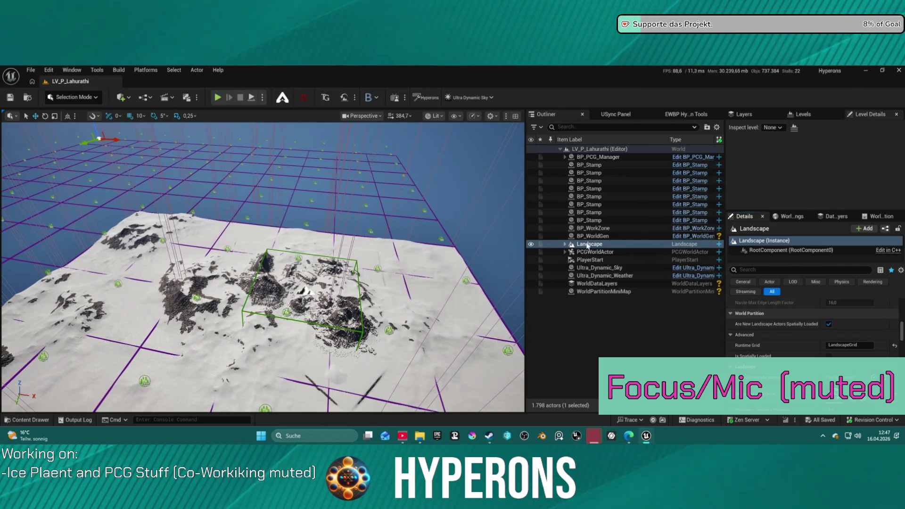
{"action": "left_click", "coordinate": [608, 221]}
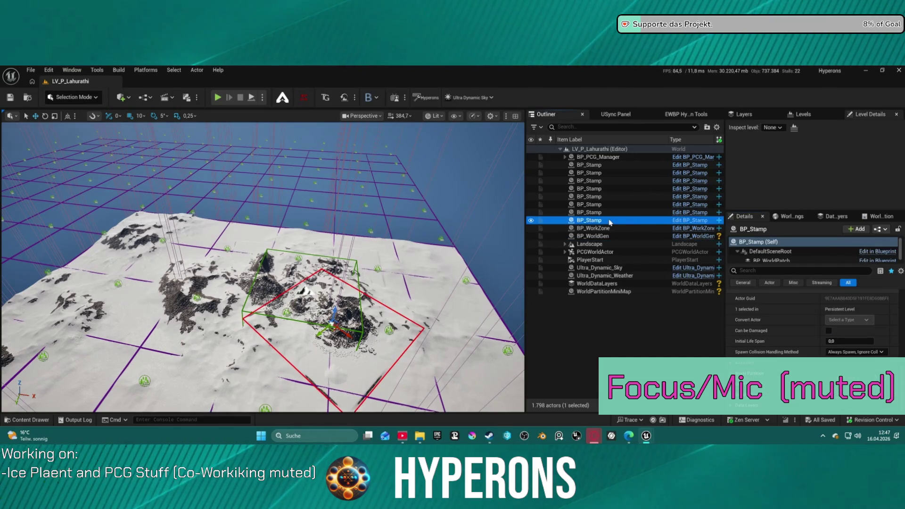
Step: Move the PlayerStart onto the snowy slope beside the stamped area and save all changes
{"action": "mouse_move", "coordinate": [264, 264]}
{"action": "left_mouse_down"}
{"action": "mouse_move", "coordinate": [264, 302]}
{"action": "mouse_move", "coordinate": [263, 245]}
{"action": "mouse_move", "coordinate": [255, 264]}
{"action": "left_mouse_up"}
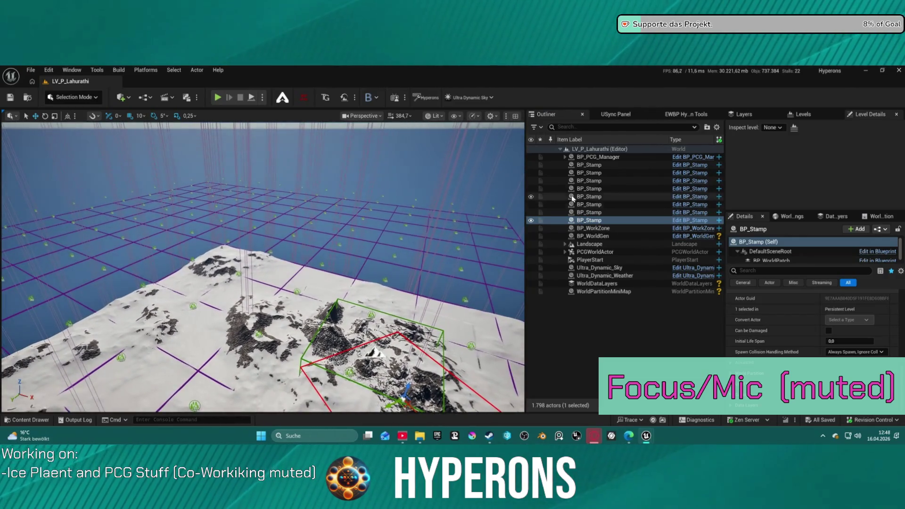
{"action": "left_click", "coordinate": [591, 259]}
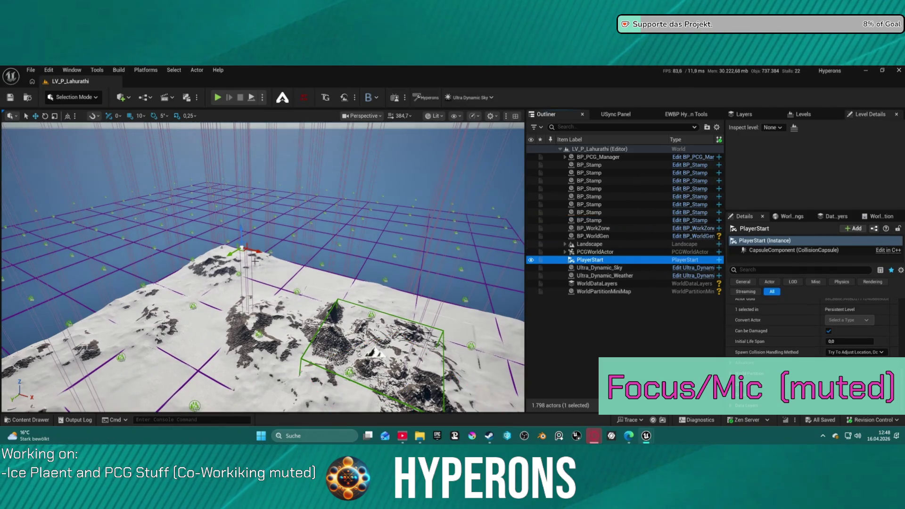
{"action": "left_click_drag", "start_coordinate": [132, 310], "coordinate": [118, 319]}
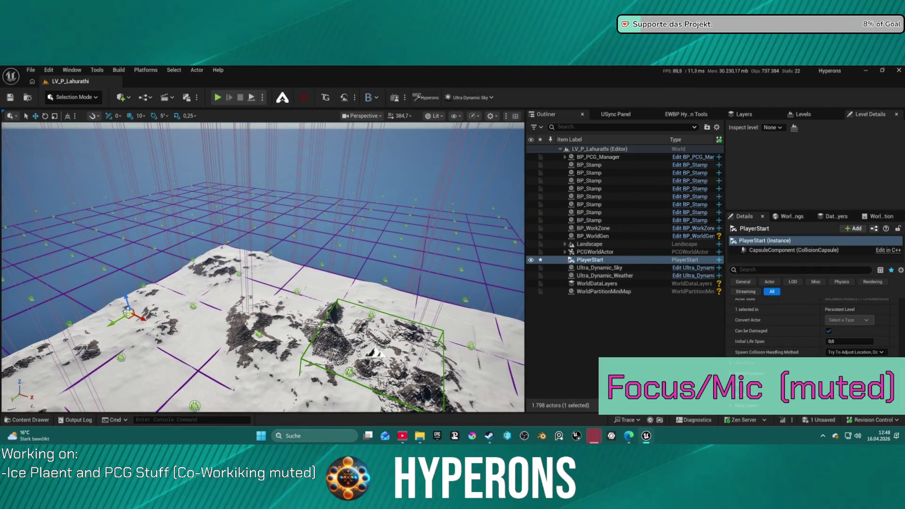
{"action": "mouse_move", "coordinate": [288, 333]}
{"action": "left_mouse_down"}
{"action": "mouse_move", "coordinate": [281, 336]}
{"action": "mouse_move", "coordinate": [330, 363]}
{"action": "left_mouse_up"}
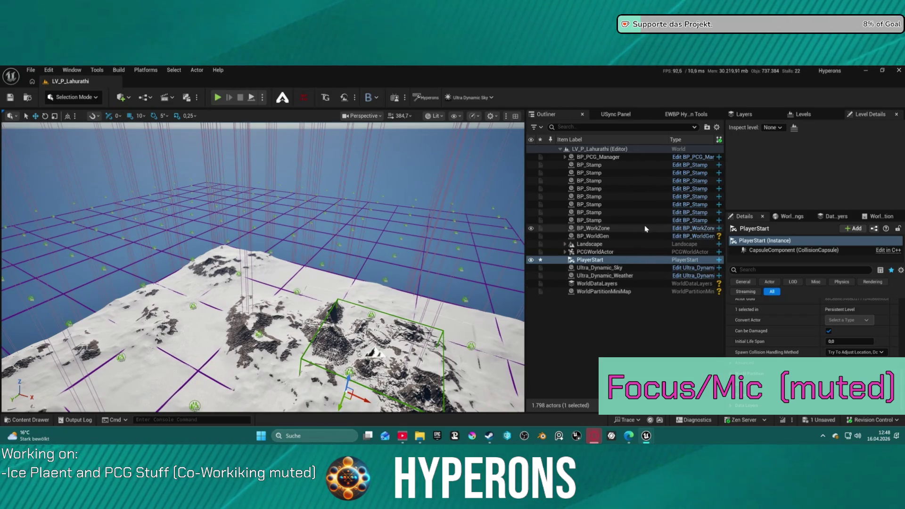
{"action": "key", "text": "ctrl+s"}
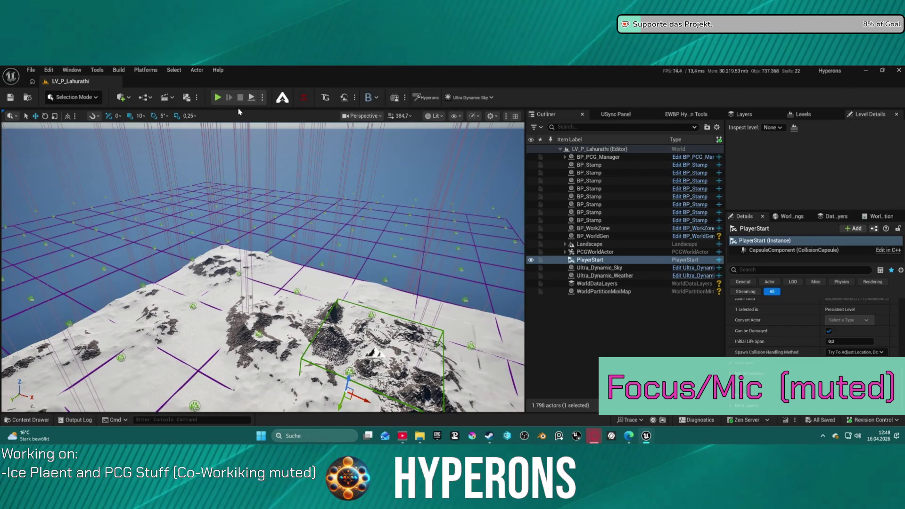
{"action": "left_click", "coordinate": [218, 98]}
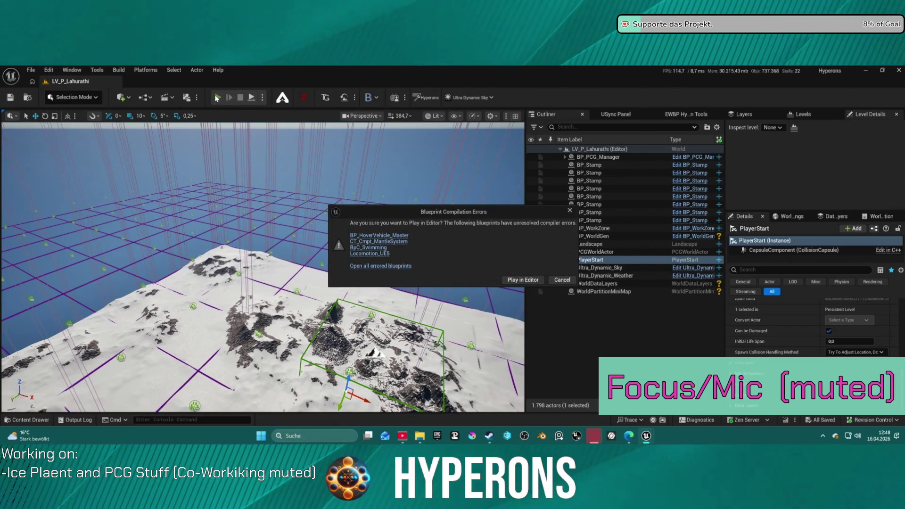
Step: Start Play in Editor despite the blueprint compile errors and look around the character
{"action": "left_click", "coordinate": [519, 282]}
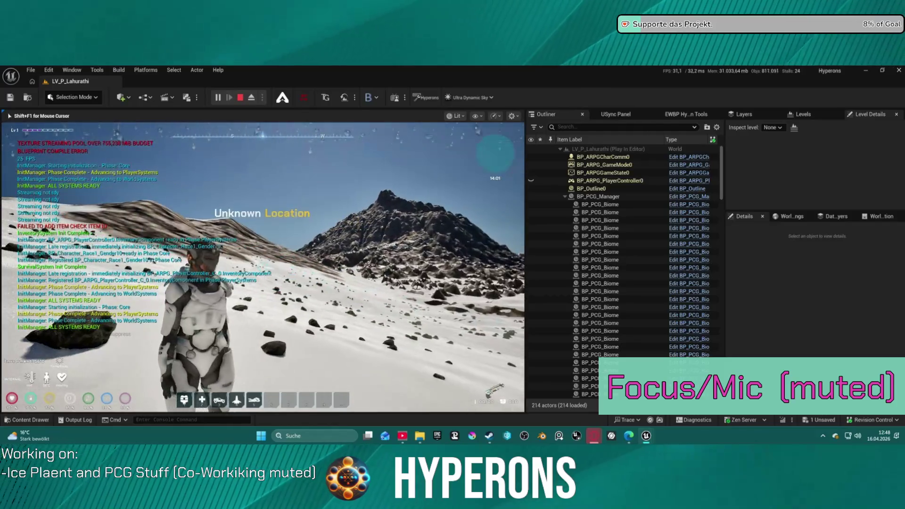
{"action": "key", "text": "w"}
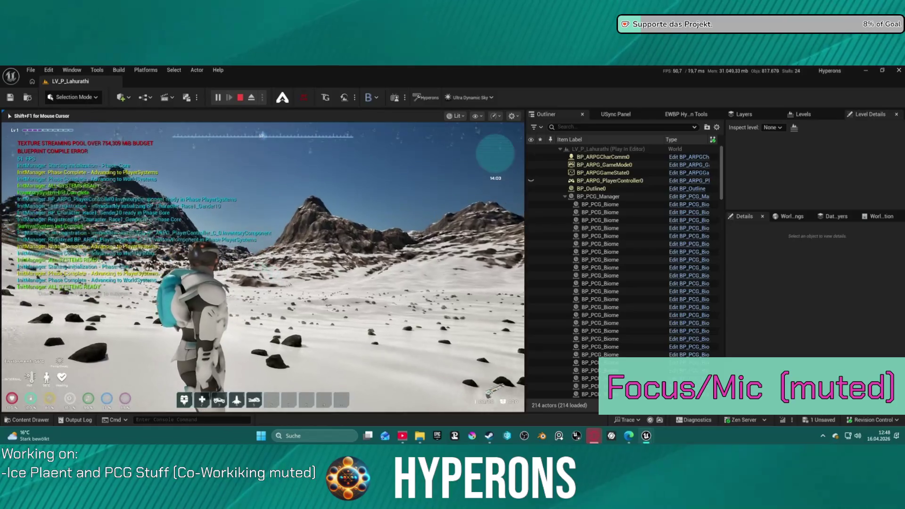
{"action": "key", "text": "s"}
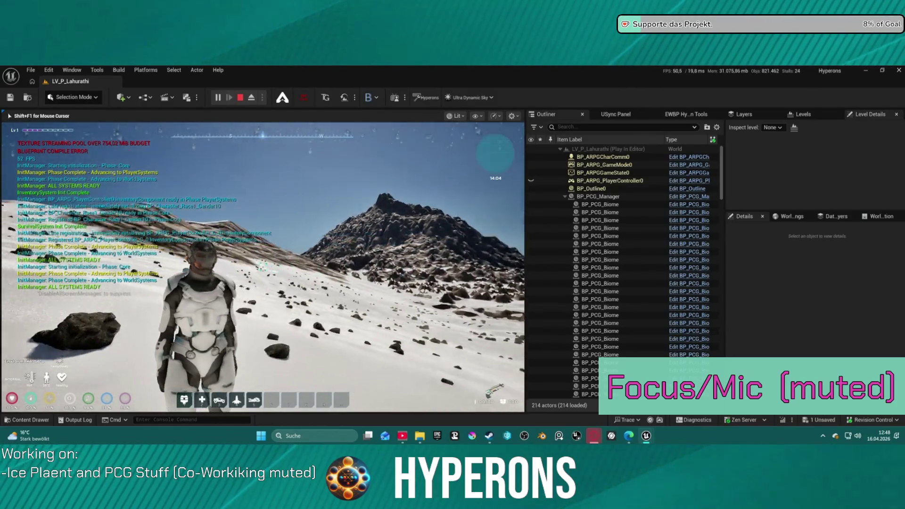
{"action": "key", "text": "super"}
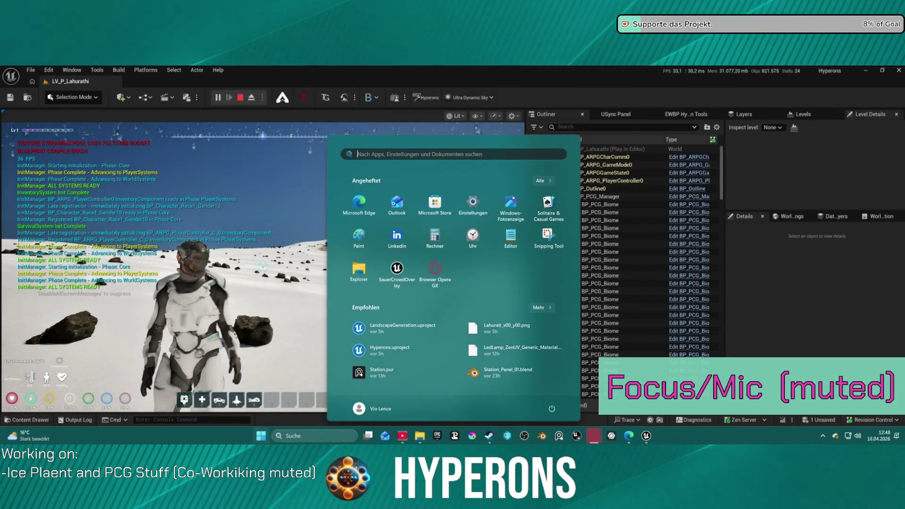
{"action": "left_click", "coordinate": [167, 421]}
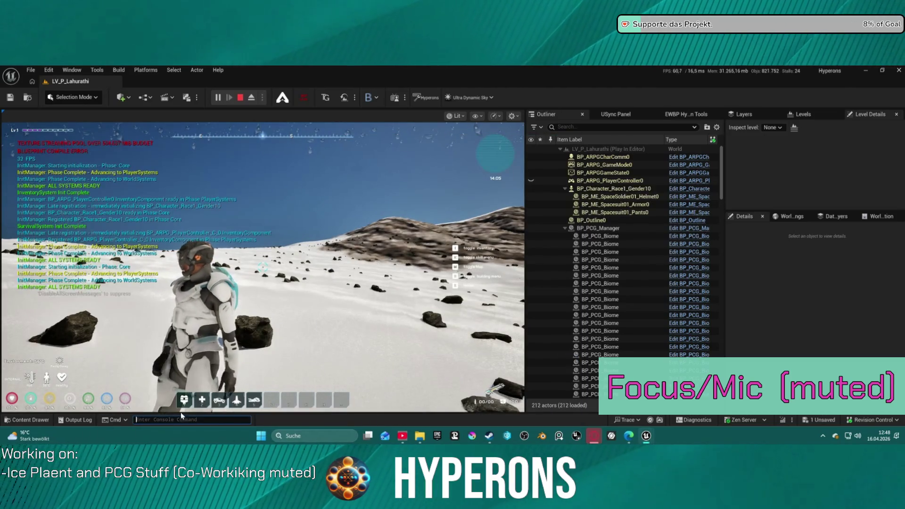
{"action": "left_click", "coordinate": [180, 410]}
Step: Run the character across the snow toward the mountains, vault forward, then end the session
{"action": "key", "text": "w"}
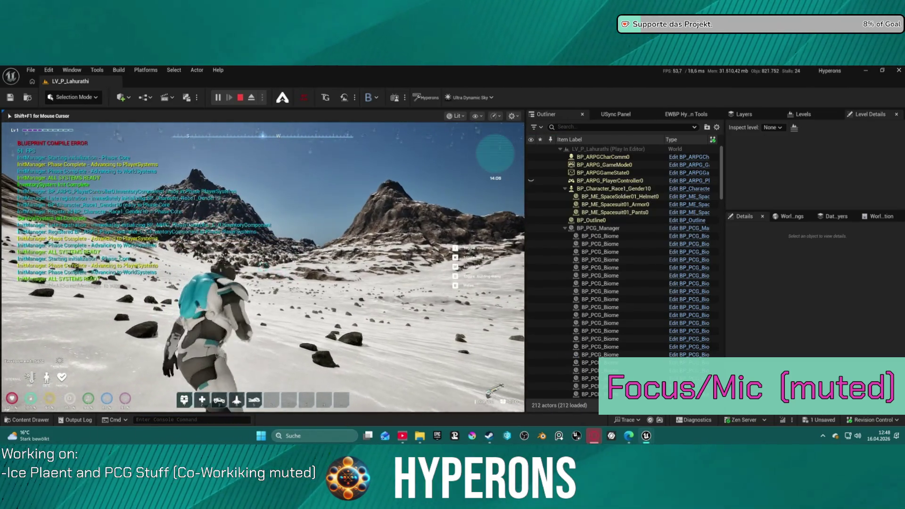
{"action": "key", "text": "w"}
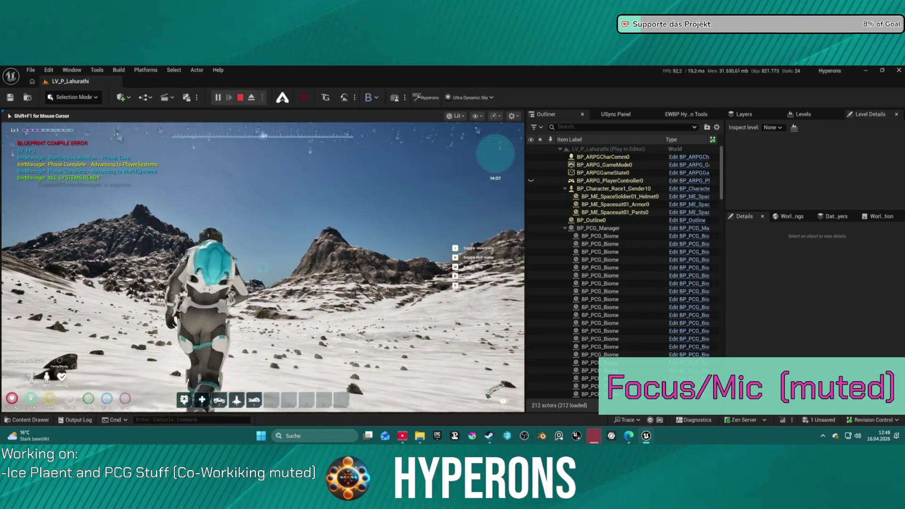
{"action": "key", "text": "w"}
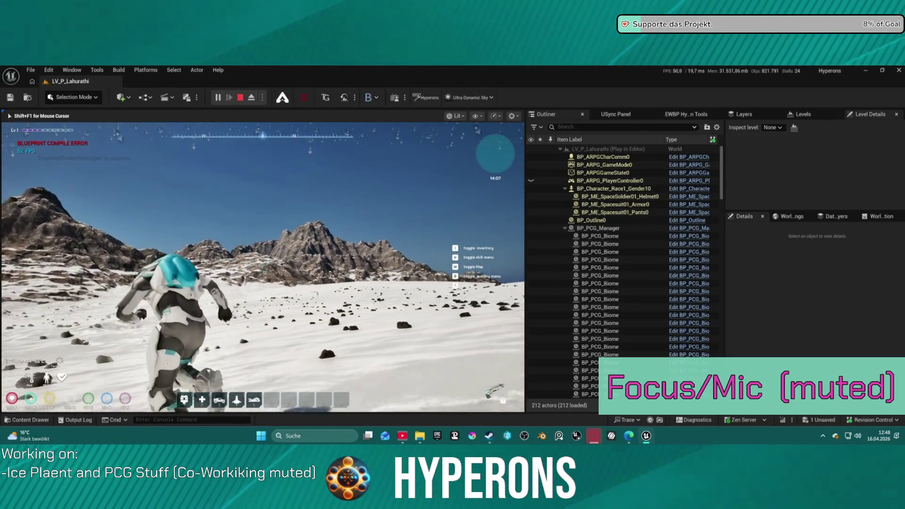
{"action": "key", "text": "space"}
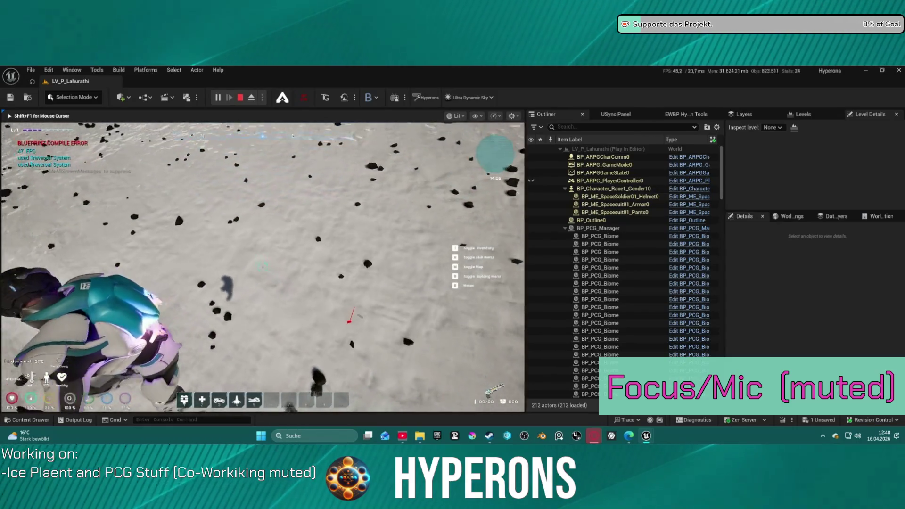
{"action": "key", "text": "s"}
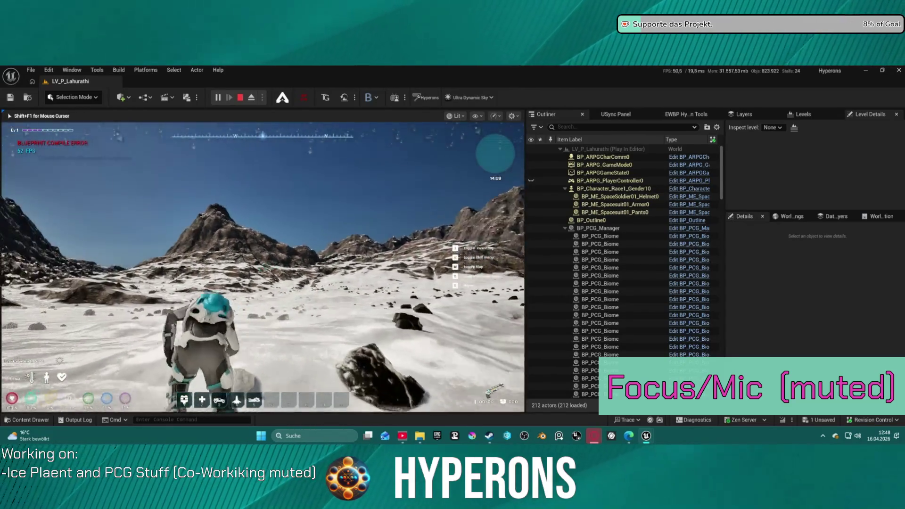
{"action": "key", "text": "w"}
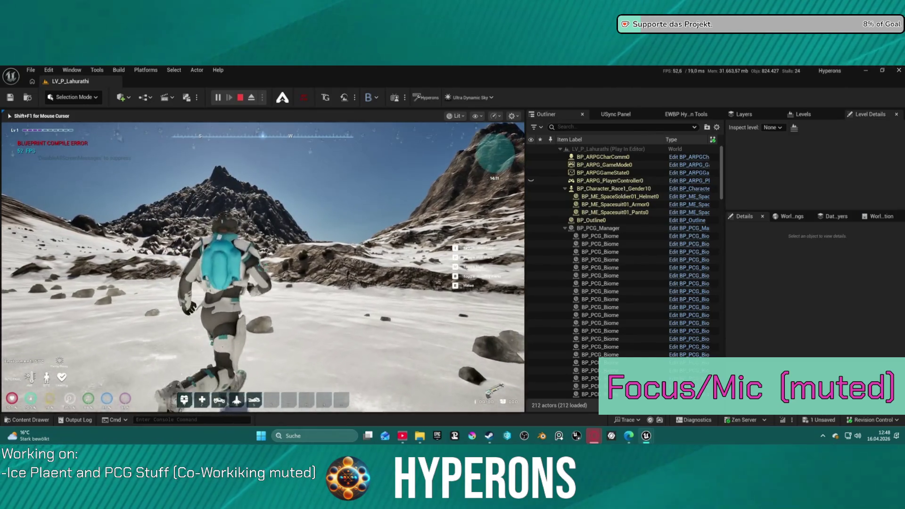
{"action": "key", "text": "s"}
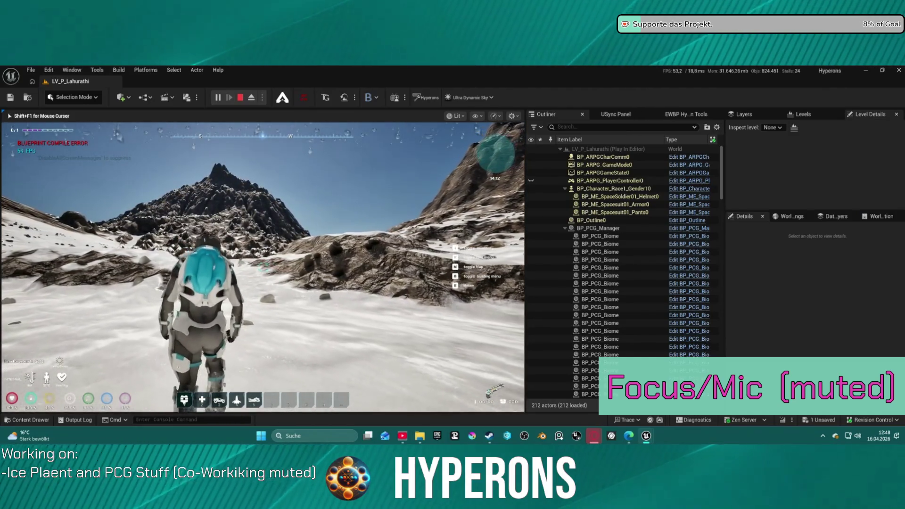
{"action": "key", "text": "Escape"}
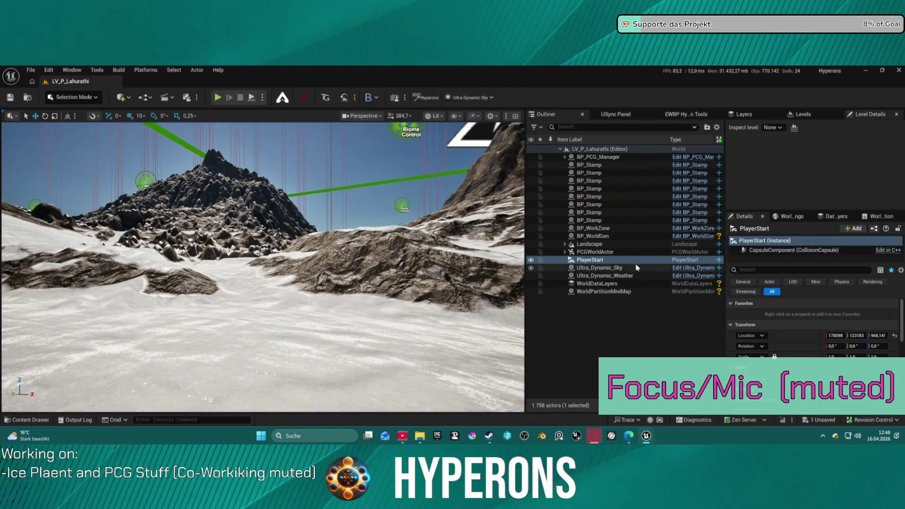
Step: Enable Nanite on the Landscape, choose a Nanite precision, and build its Nanite mesh data
{"action": "left_click", "coordinate": [590, 244]}
{"action": "scroll", "coordinate": [848, 330], "scroll_direction": "down", "scroll_amount": 10}
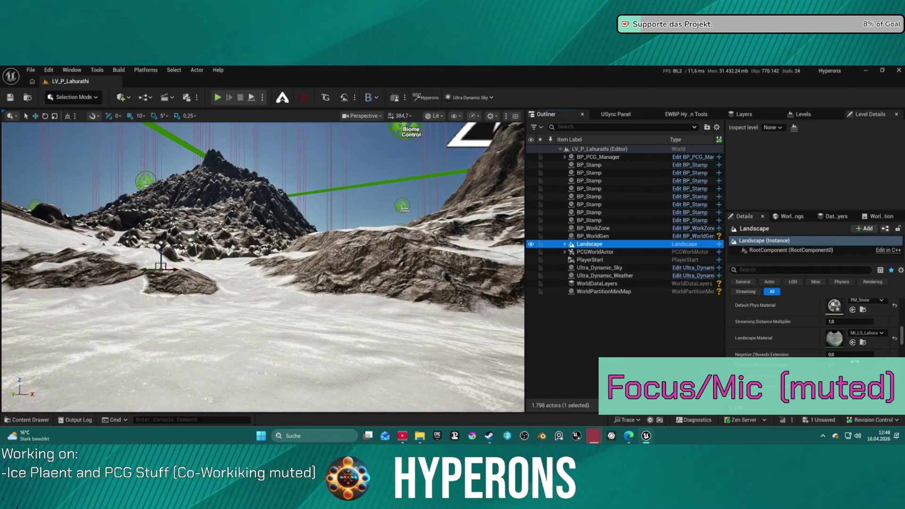
{"action": "scroll", "coordinate": [849, 339], "scroll_direction": "up", "scroll_amount": 3}
{"action": "left_click", "coordinate": [829, 340]}
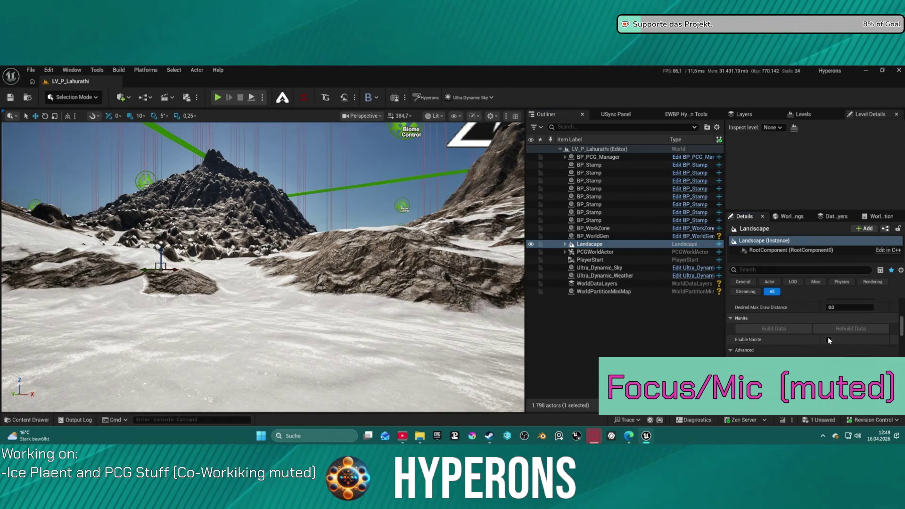
{"action": "left_click", "coordinate": [828, 340]}
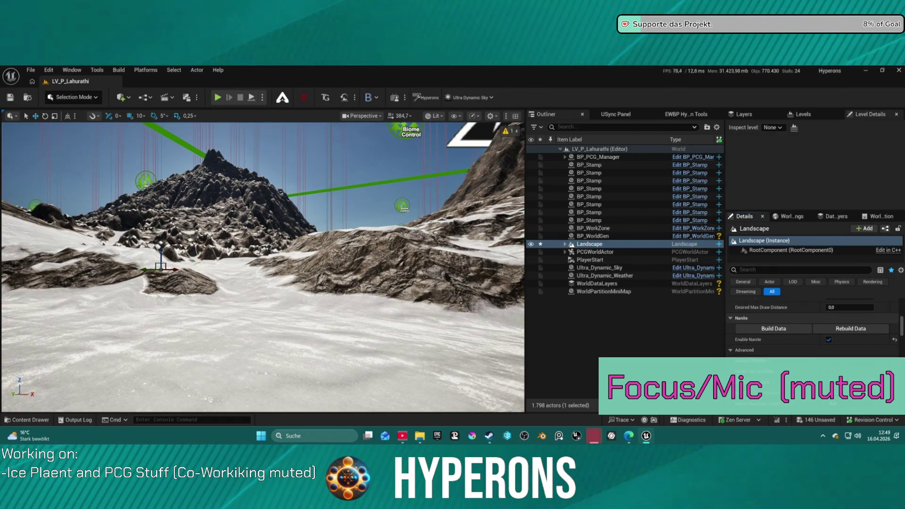
{"action": "left_click", "coordinate": [849, 361]}
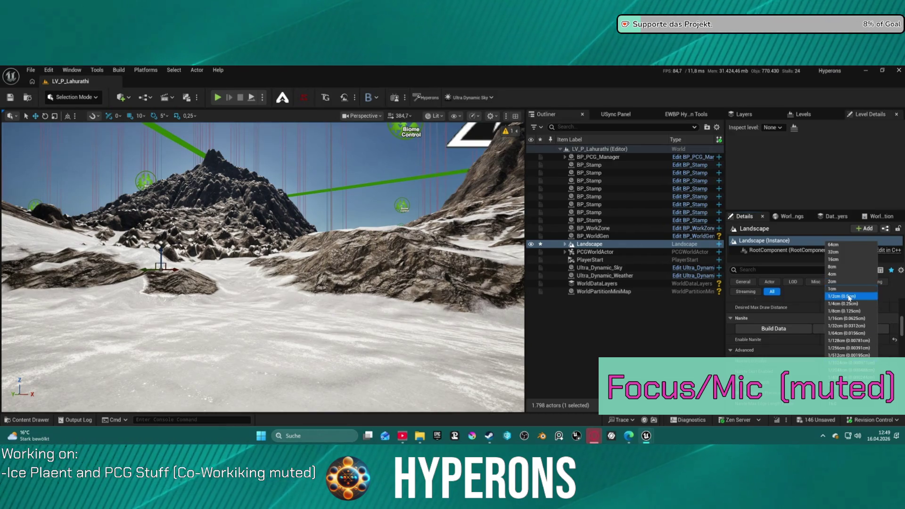
{"action": "left_click", "coordinate": [838, 309]}
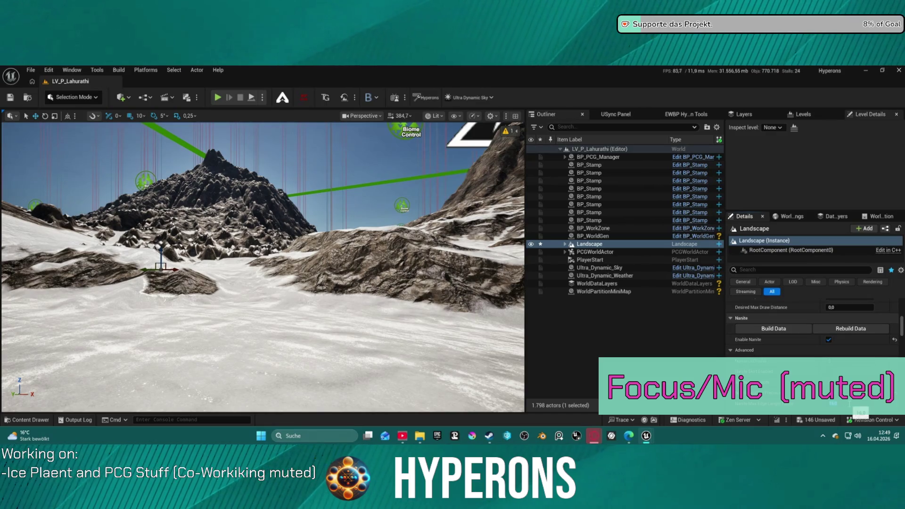
{"action": "left_click", "coordinate": [789, 333]}
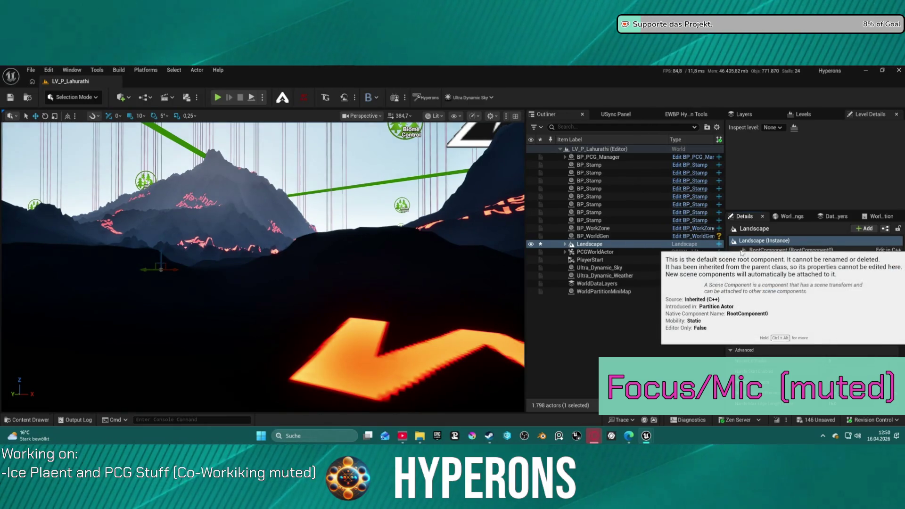
Step: Inspect the MI_LS_Lahurati material instance parameters, then close its editor
{"action": "scroll", "coordinate": [789, 346], "scroll_direction": "down", "scroll_amount": 2}
{"action": "scroll", "coordinate": [796, 344], "scroll_direction": "down", "scroll_amount": 5}
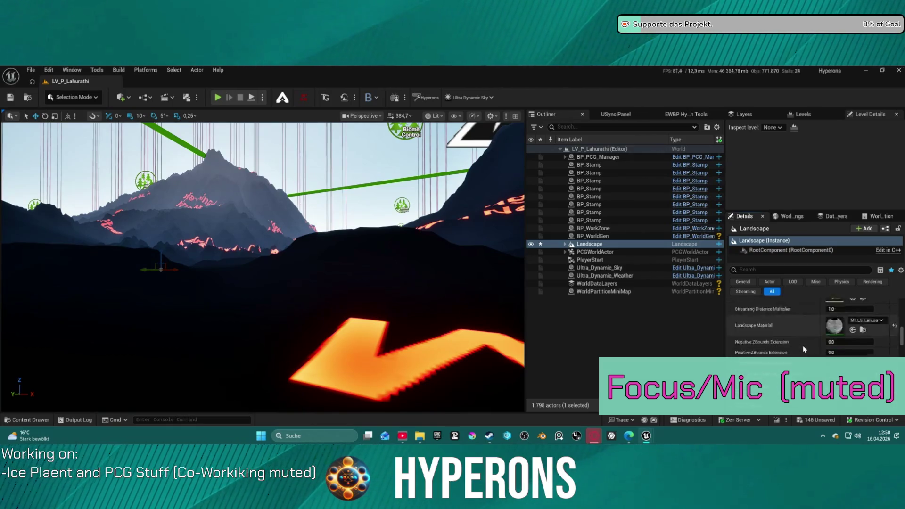
{"action": "scroll", "coordinate": [803, 349], "scroll_direction": "up", "scroll_amount": 3}
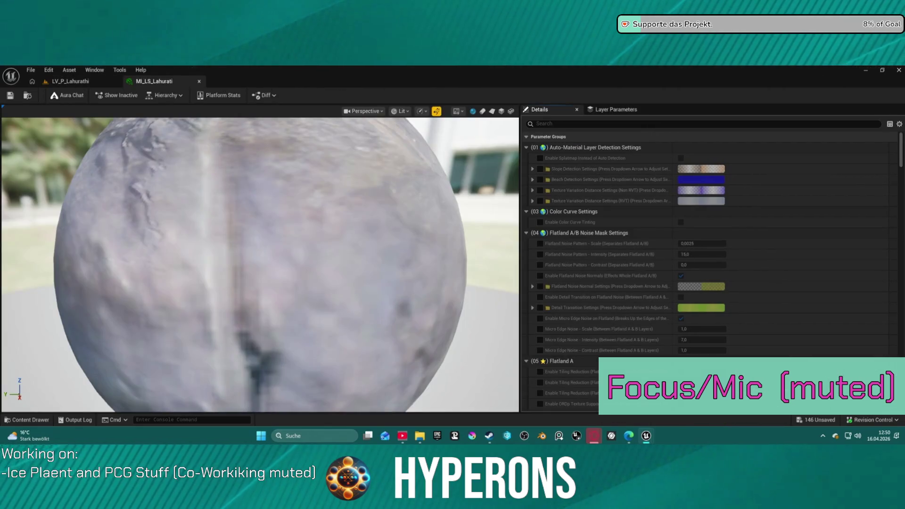
{"action": "middle_click", "coordinate": [159, 82]}
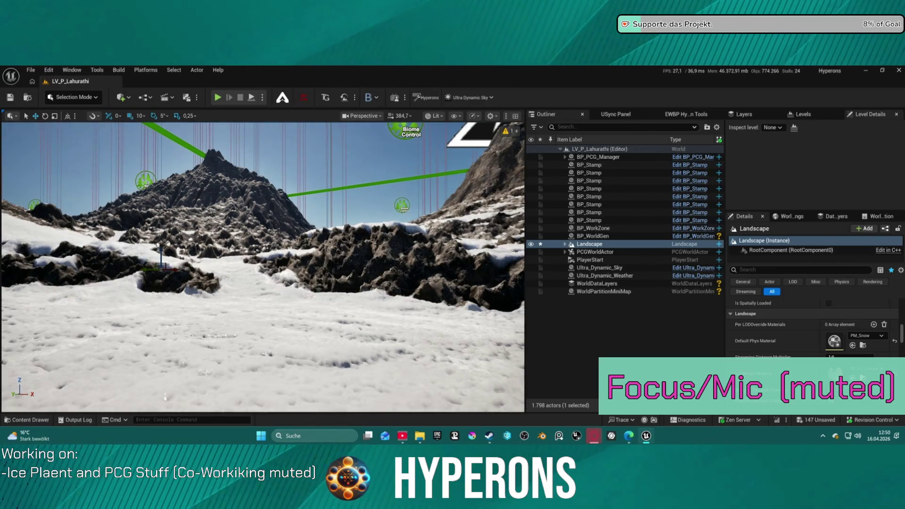
Step: Fly the camera across the snow field, then play-test and leap with the jetpack
{"action": "key", "text": "f"}
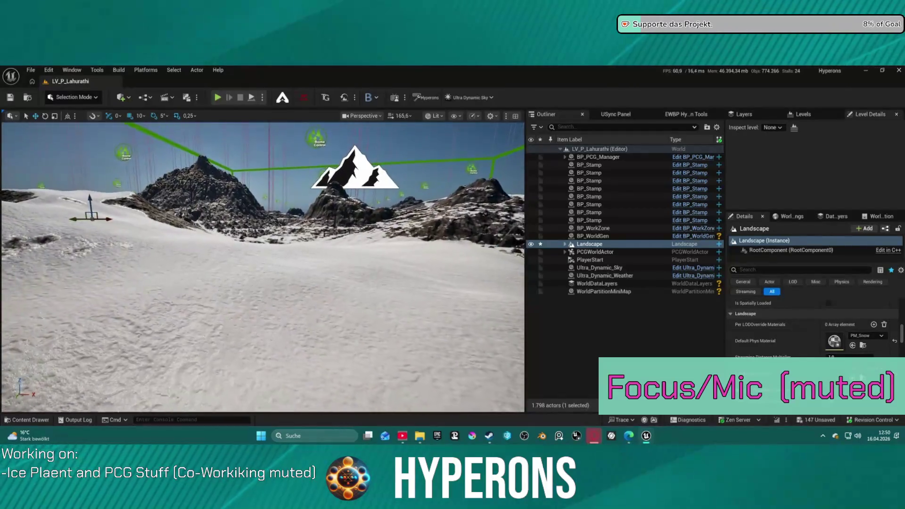
{"action": "scroll", "coordinate": [263, 267], "scroll_direction": "down", "scroll_amount": 3}
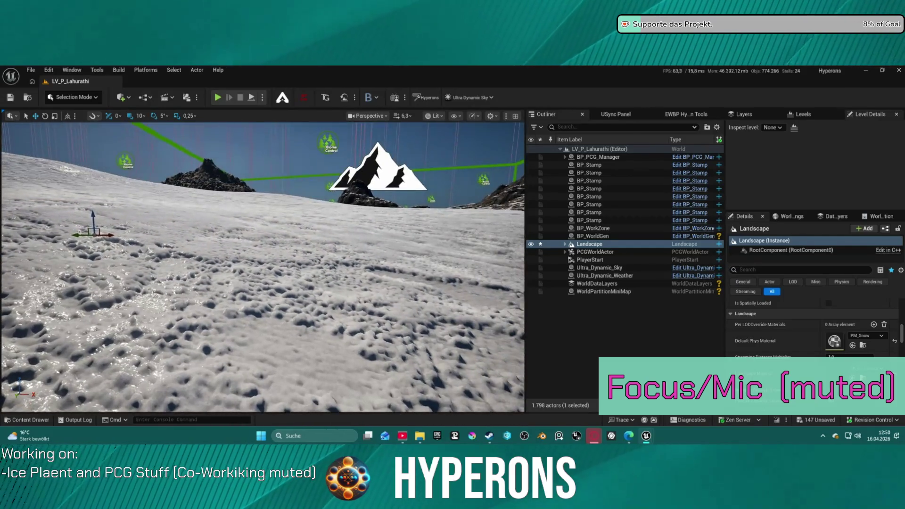
{"action": "key", "text": "w"}
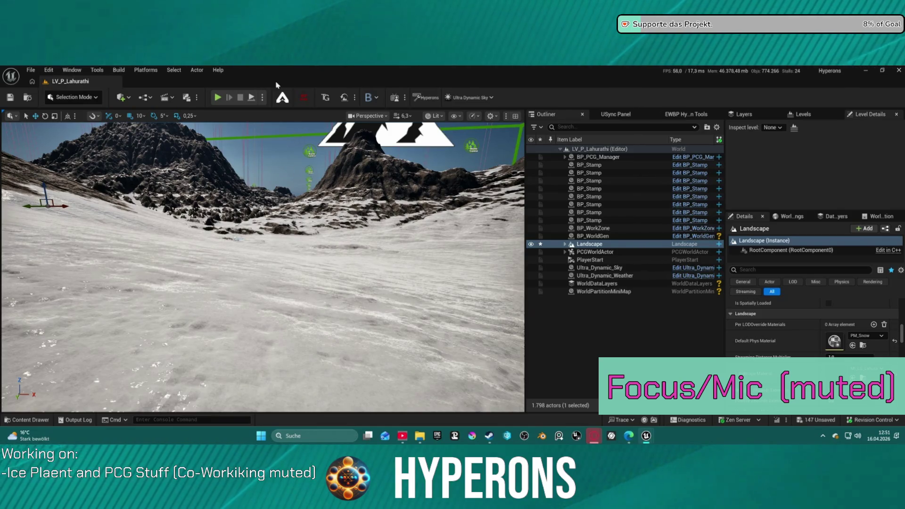
{"action": "left_click", "coordinate": [217, 97]}
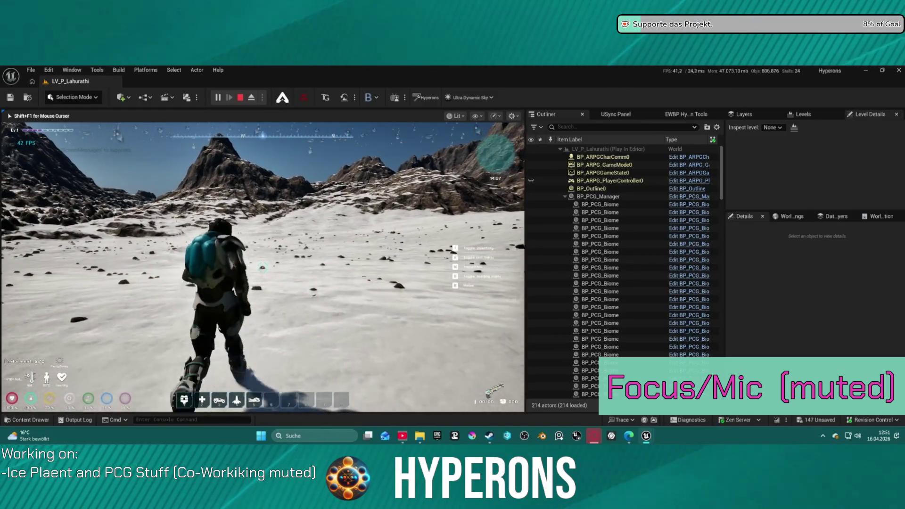
{"action": "key", "text": "space"}
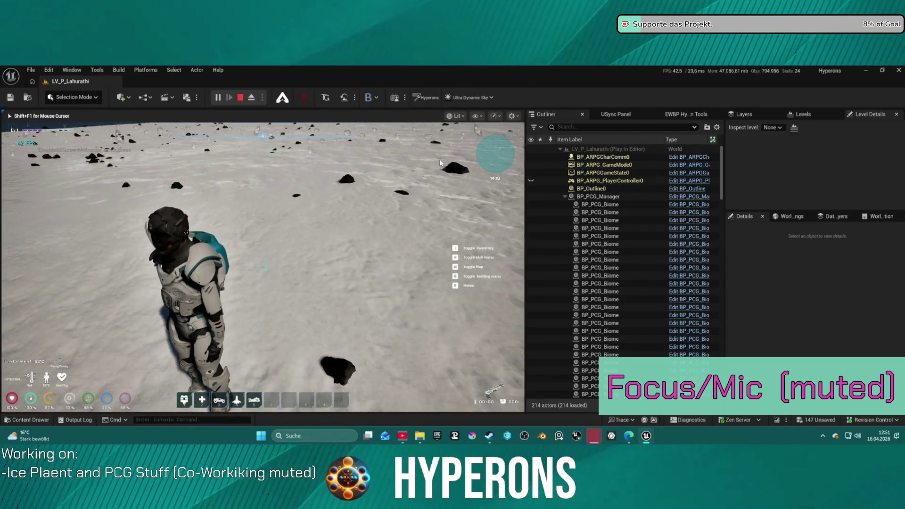
Step: Stop the play test and open the Hyperons Tools panel's RVT and VHF quick setup
{"action": "key", "text": "Escape"}
{"action": "left_click", "coordinate": [686, 114]}
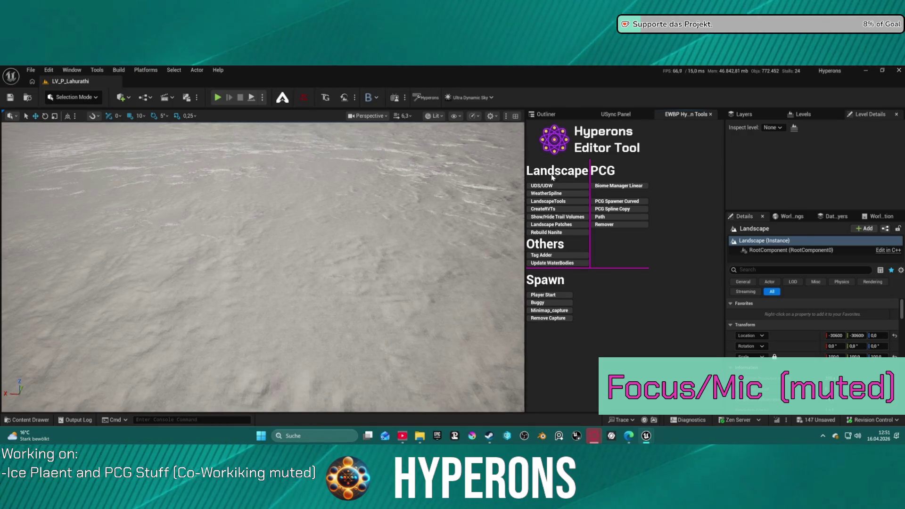
{"action": "left_click", "coordinate": [555, 209]}
Step: Run Setup Landscape for RVT, delete RVT-Volume-Color-Large, then select RVT-Volume-Height
{"action": "left_click", "coordinate": [531, 305]}
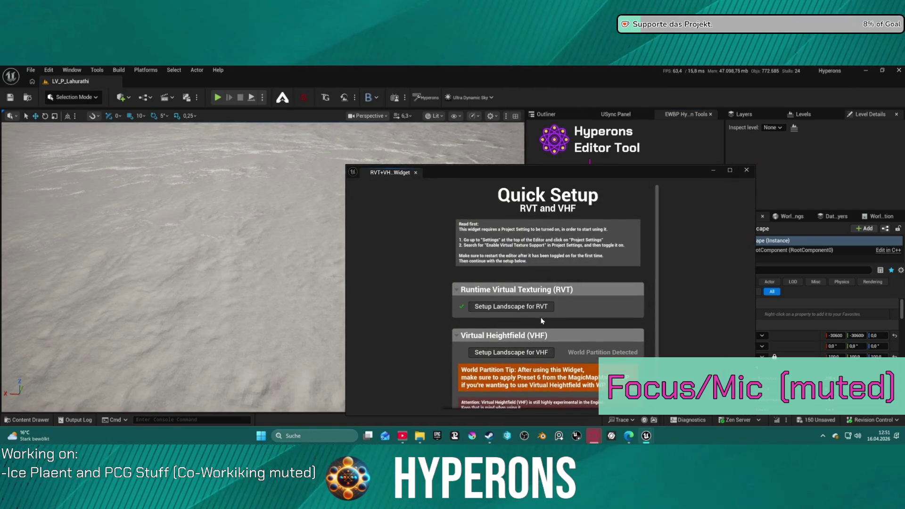
{"action": "left_click", "coordinate": [747, 169]}
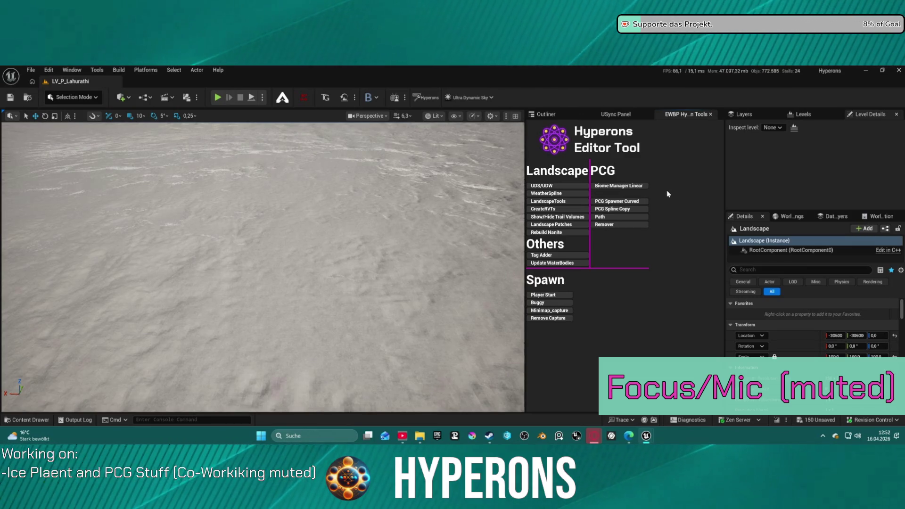
{"action": "left_click", "coordinate": [545, 114]}
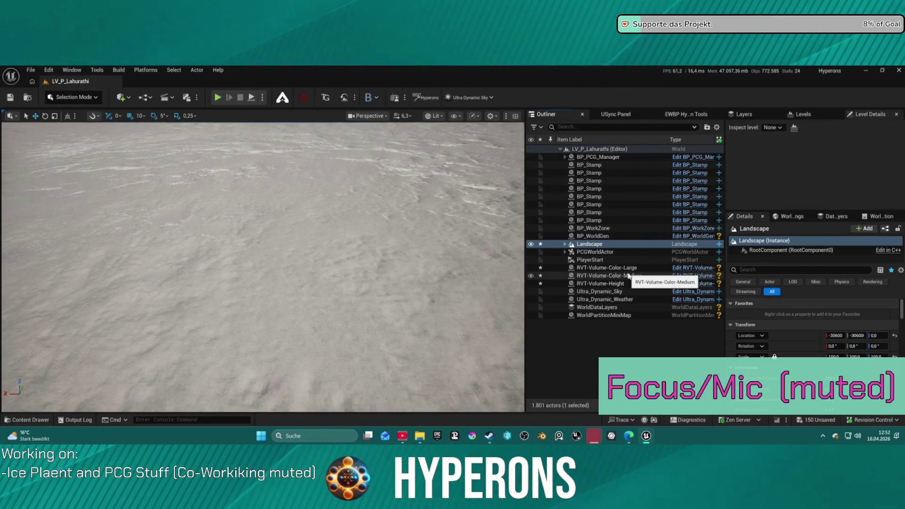
{"action": "left_click", "coordinate": [610, 270]}
{"action": "key", "text": "Delete"}
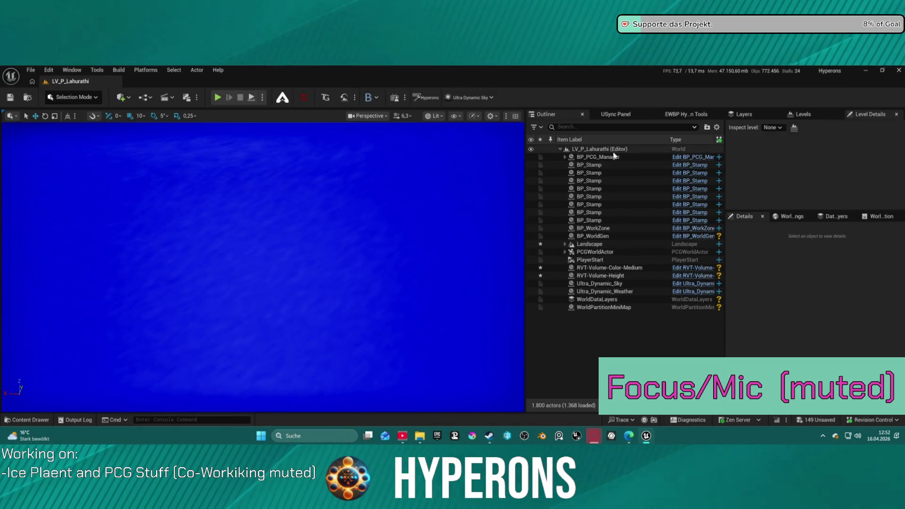
{"action": "left_click", "coordinate": [625, 276]}
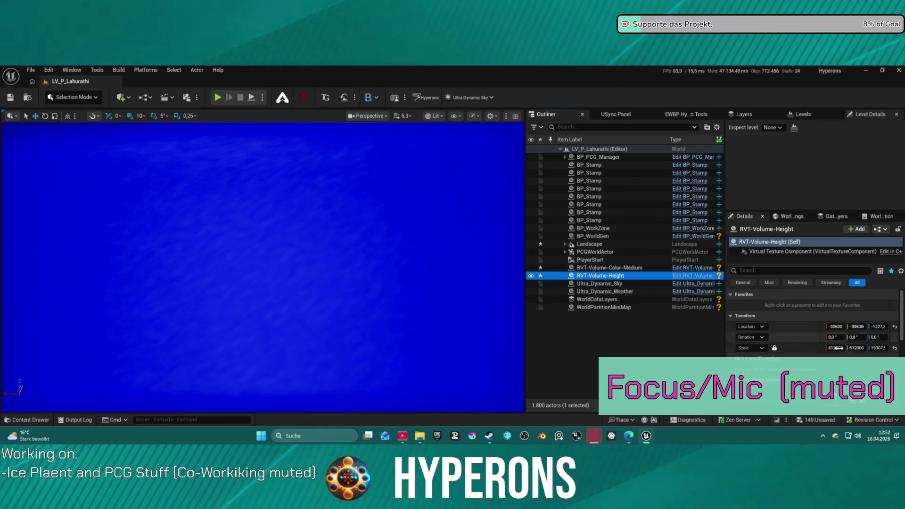
Step: Align RVT-Volume-Height's bounds to the Landscape and set its bounds
{"action": "scroll", "coordinate": [839, 364], "scroll_direction": "down", "scroll_amount": 2}
{"action": "scroll", "coordinate": [840, 364], "scroll_direction": "up", "scroll_amount": 1}
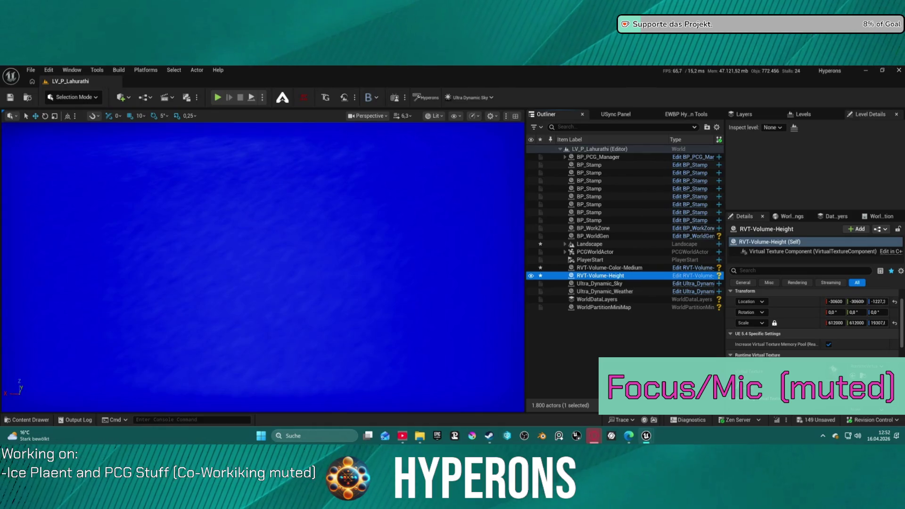
{"action": "scroll", "coordinate": [771, 364], "scroll_direction": "down", "scroll_amount": 3}
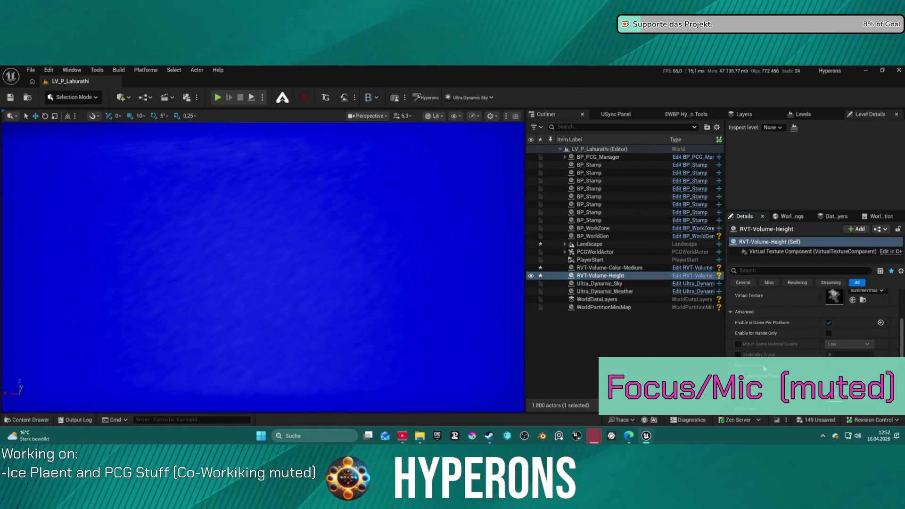
{"action": "scroll", "coordinate": [772, 374], "scroll_direction": "down", "scroll_amount": 3}
{"action": "left_click", "coordinate": [838, 342]}
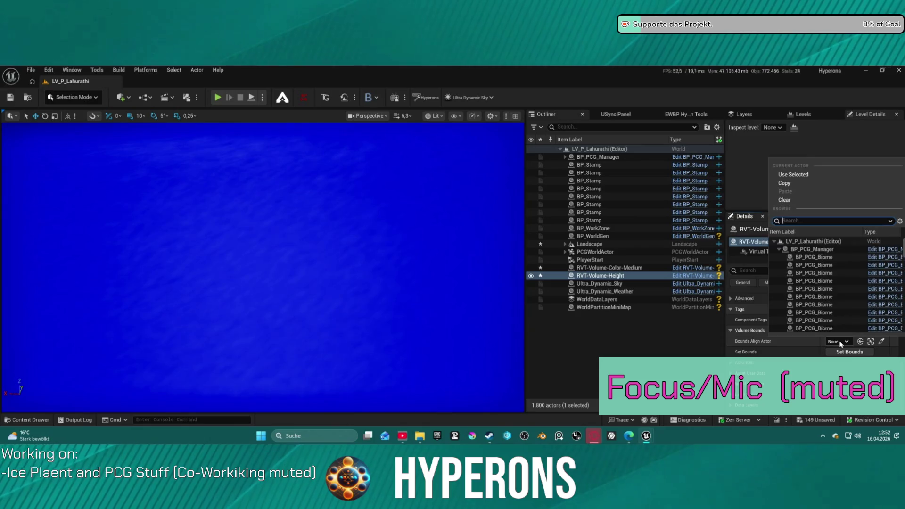
{"action": "type", "text": "la"}
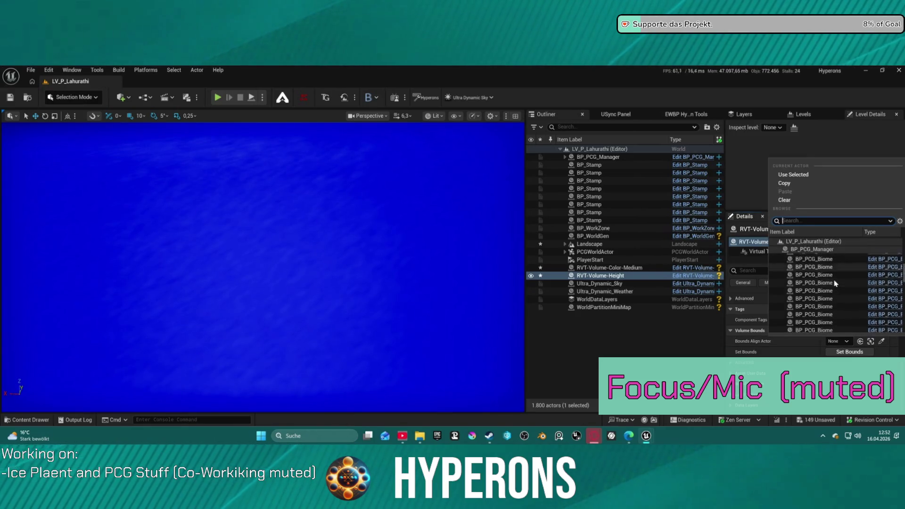
{"action": "type", "text": "nd"}
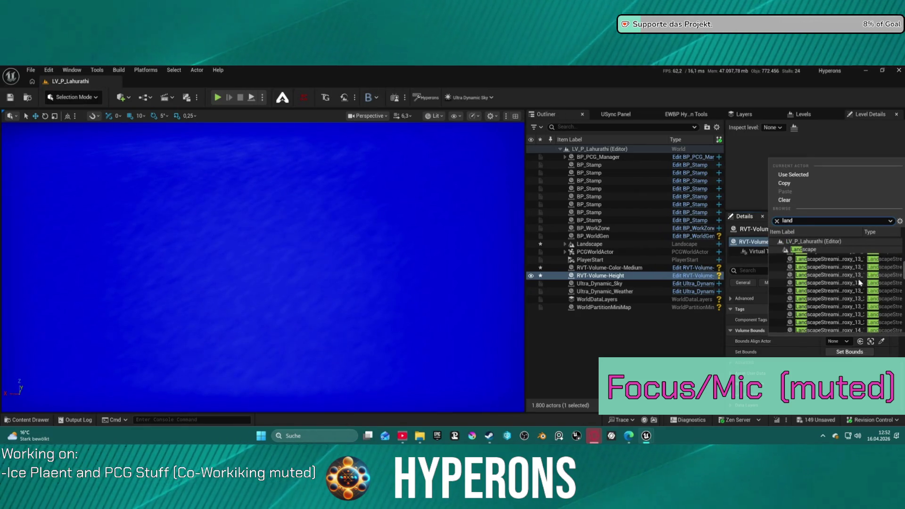
{"action": "left_click", "coordinate": [858, 283]}
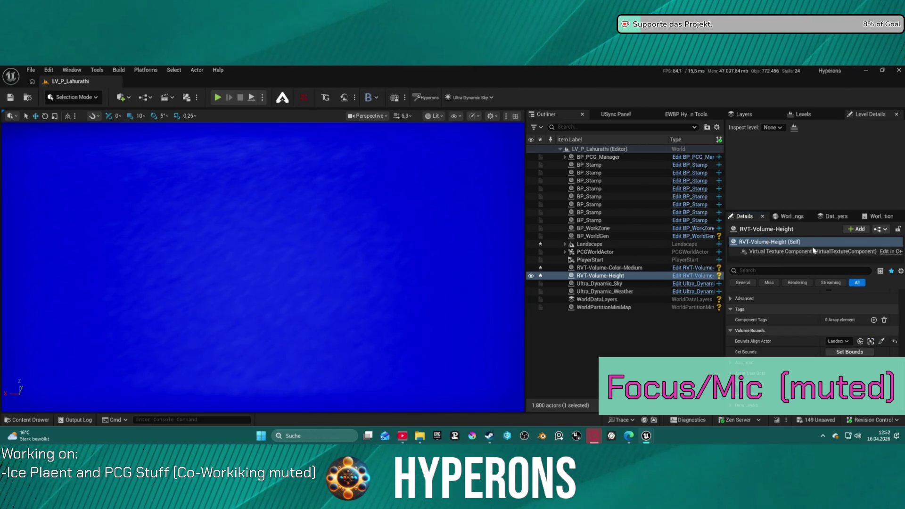
{"action": "left_click", "coordinate": [858, 353]}
Step: Align RVT-Volume-Color-Medium's bounds to the Landscape and set its bounds
{"action": "left_click", "coordinate": [609, 267]}
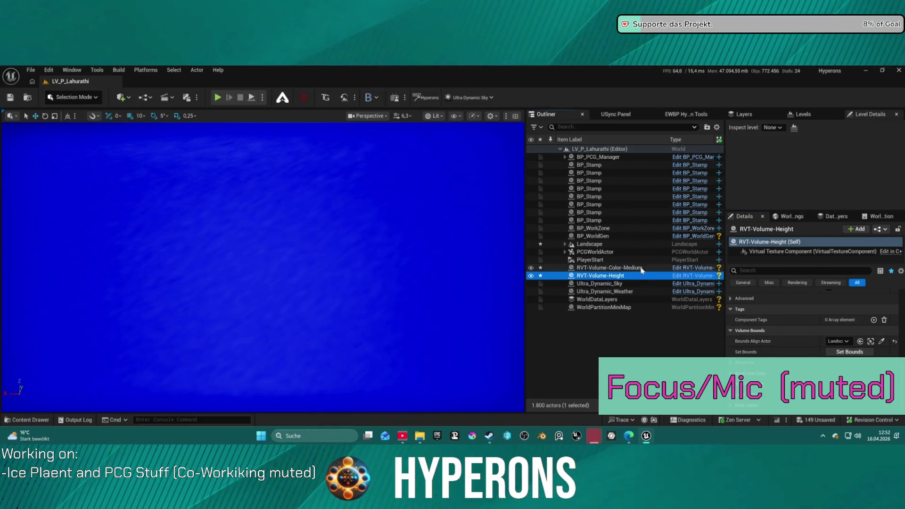
{"action": "left_click", "coordinate": [837, 309]}
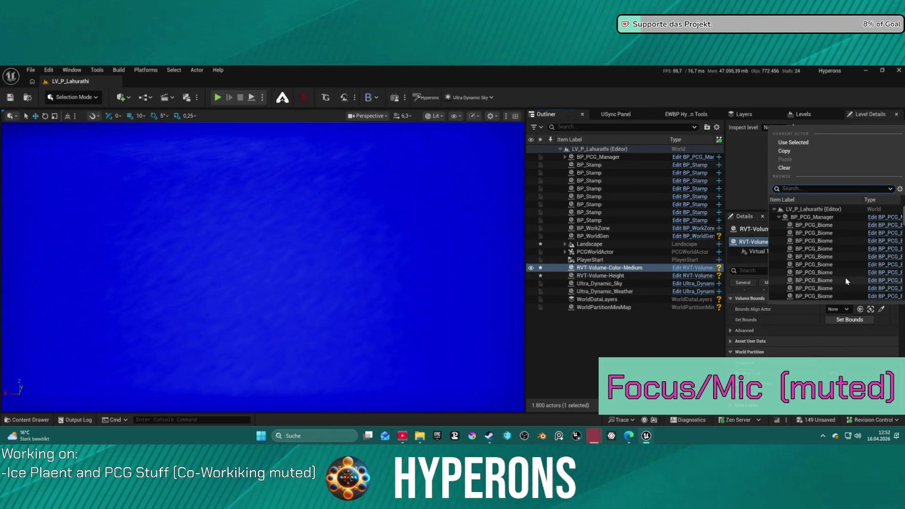
{"action": "type", "text": "land"}
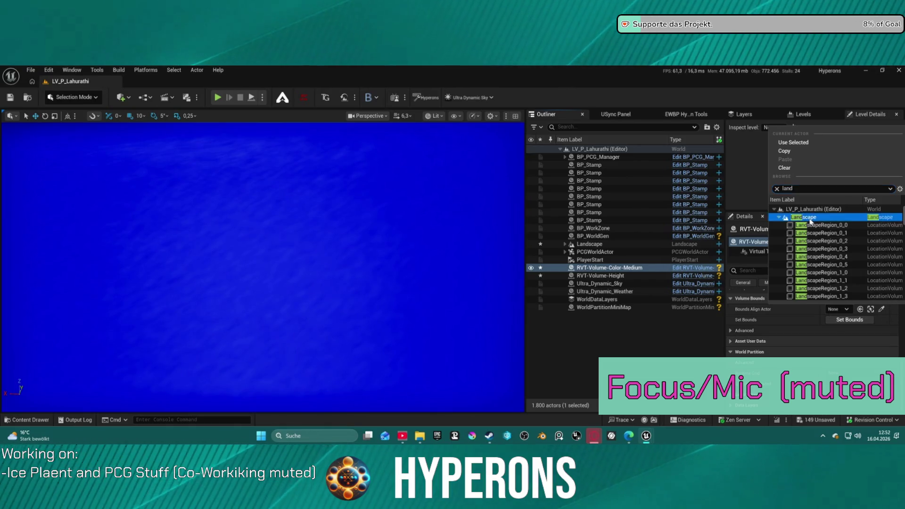
{"action": "left_click", "coordinate": [806, 217]}
{"action": "left_click", "coordinate": [852, 320]}
{"action": "left_click", "coordinate": [851, 319]}
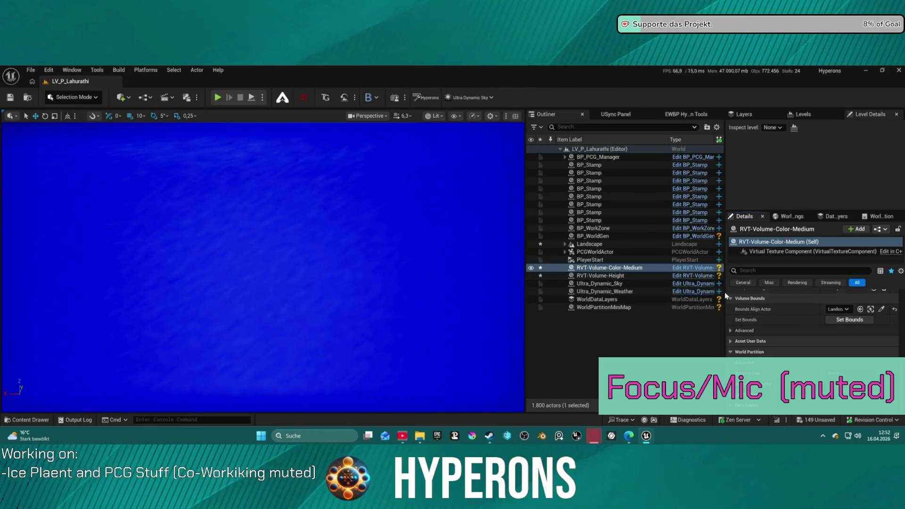
Step: Review RVT-Volume-Color-Medium's details and pull the view back over the whole landscape
{"action": "left_click", "coordinate": [642, 269]}
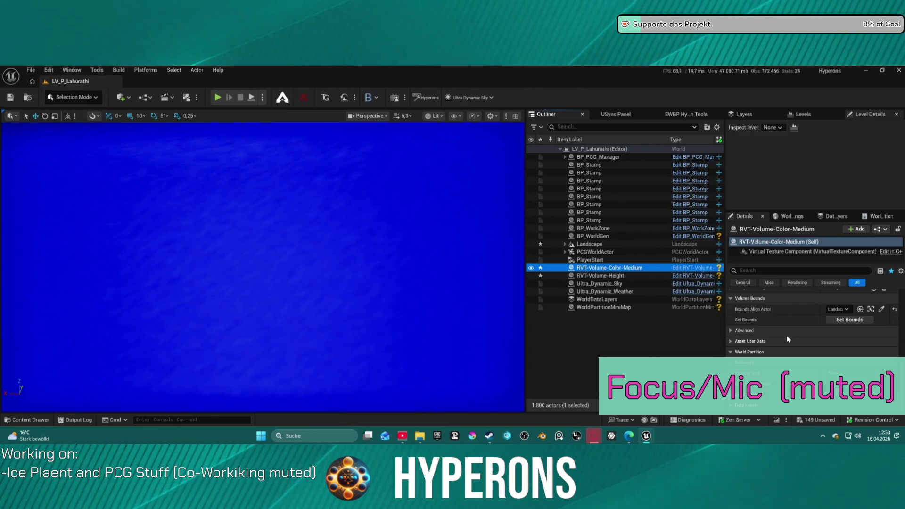
{"action": "scroll", "coordinate": [785, 334], "scroll_direction": "down", "scroll_amount": 5}
{"action": "scroll", "coordinate": [791, 342], "scroll_direction": "up", "scroll_amount": 6}
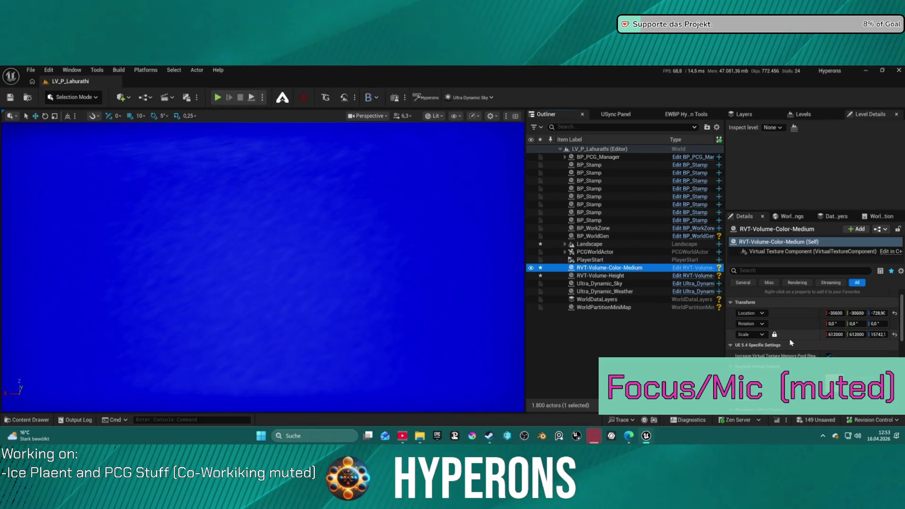
{"action": "mouse_move", "coordinate": [432, 210]}
{"action": "left_mouse_down"}
{"action": "mouse_move", "coordinate": [432, 245]}
{"action": "mouse_move", "coordinate": [201, 254]}
{"action": "mouse_move", "coordinate": [200, 215]}
{"action": "mouse_move", "coordinate": [200, 226]}
{"action": "left_mouse_up"}
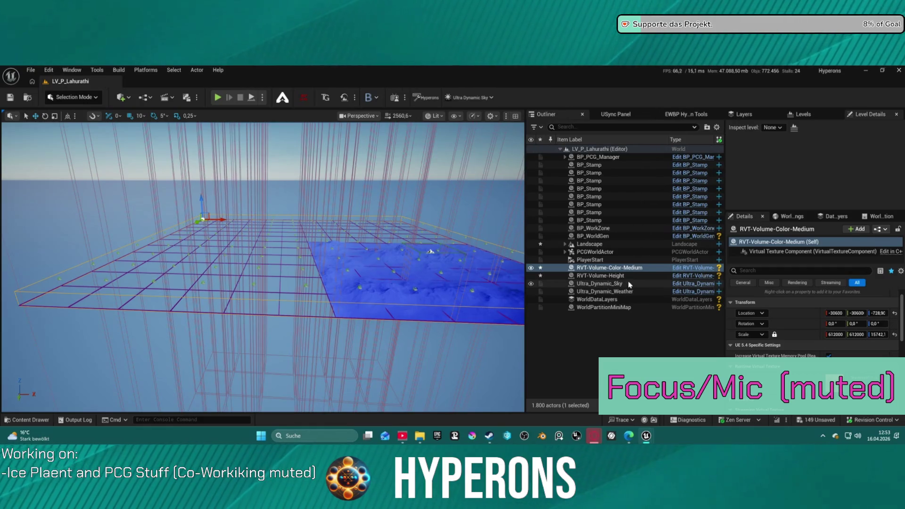
Step: Rerun Setup Landscape for RVT from the Hyperons Tools quick setup
{"action": "left_click", "coordinate": [646, 275], "text": "ctrl"}
{"action": "key", "text": "Escape"}
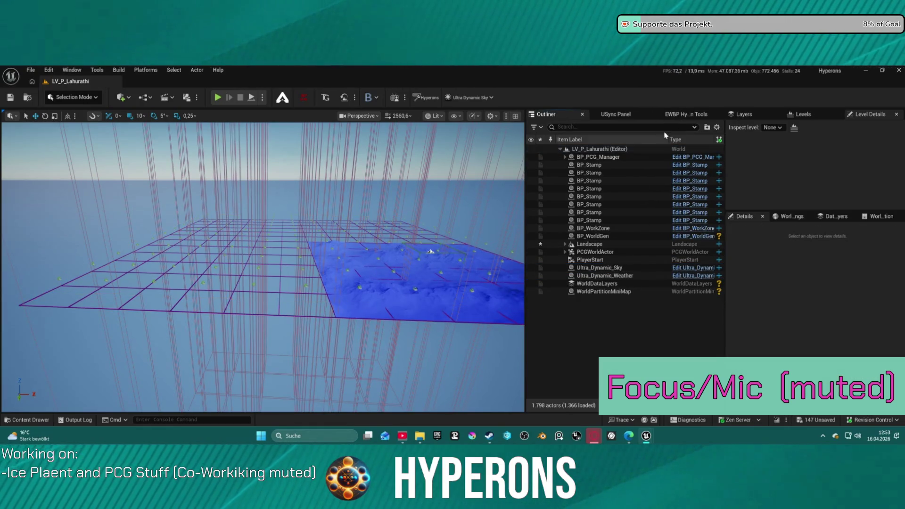
{"action": "left_click", "coordinate": [685, 115]}
{"action": "left_click", "coordinate": [543, 209]}
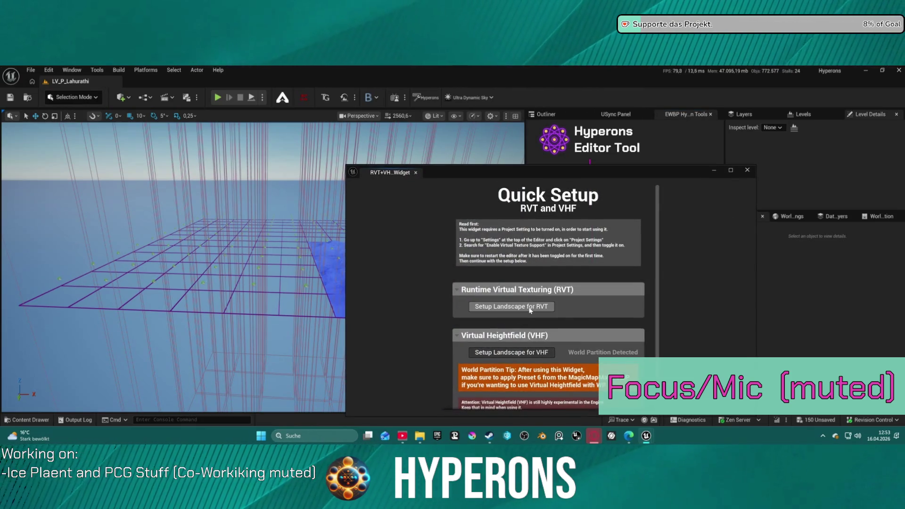
{"action": "left_click", "coordinate": [534, 307]}
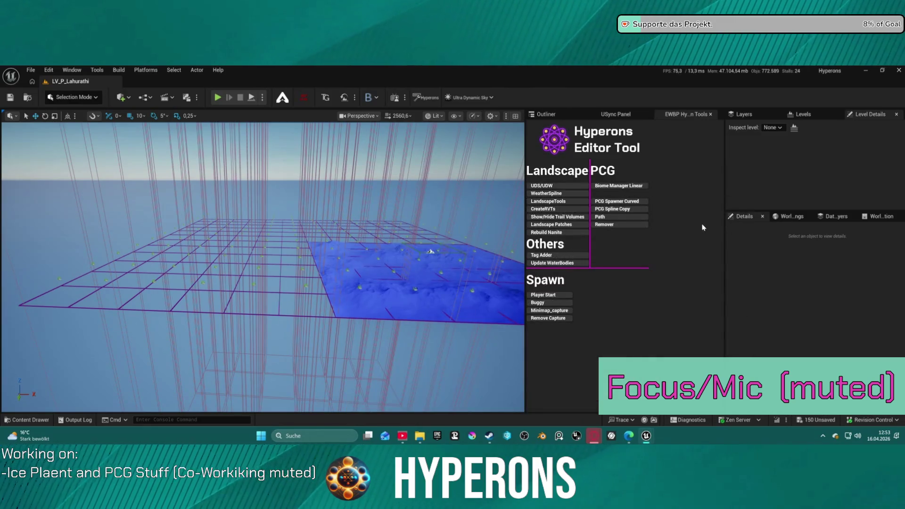
Step: Select all three RVT volumes, set Bounds Align Actor to Landscape and apply Set Bounds
{"action": "left_click", "coordinate": [578, 114]}
{"action": "left_click", "coordinate": [608, 267], "text": "shift"}
{"action": "left_click", "coordinate": [624, 283], "text": "shift"}
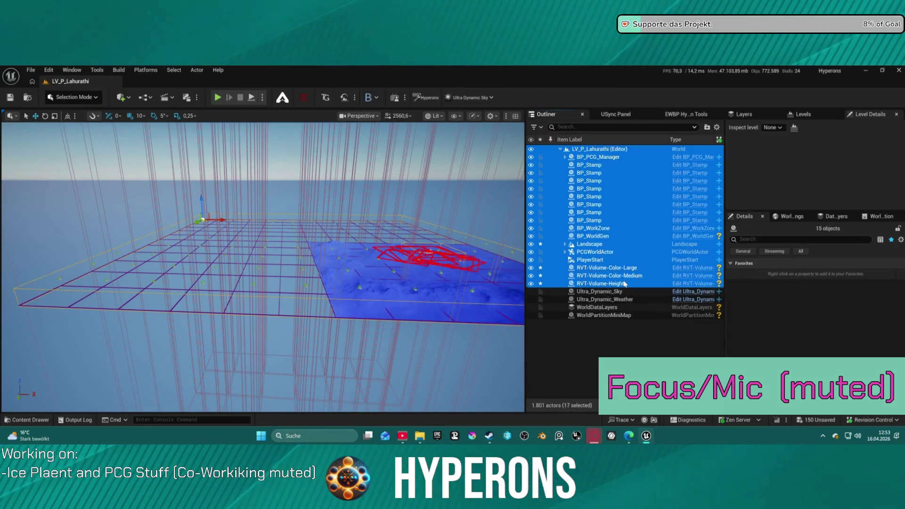
{"action": "left_click", "coordinate": [623, 283]}
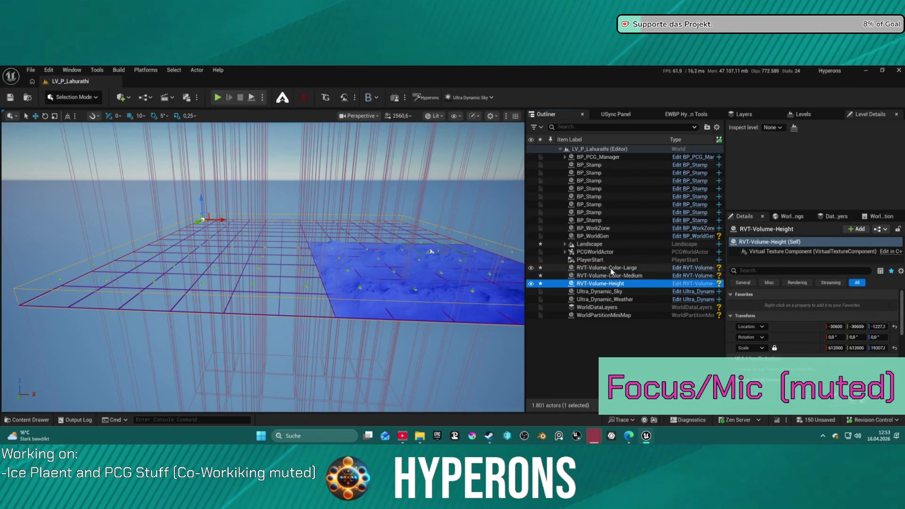
{"action": "left_click", "coordinate": [608, 268], "text": "shift"}
{"action": "left_click", "coordinate": [842, 338]}
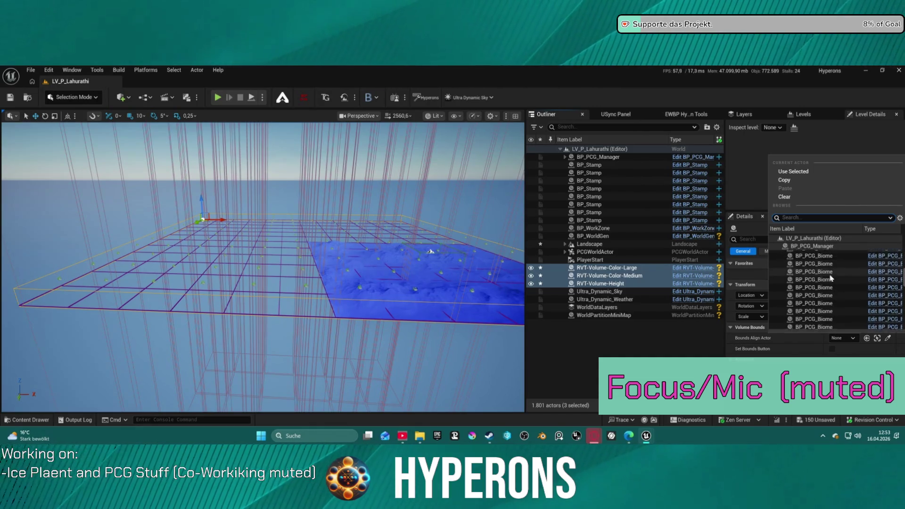
{"action": "scroll", "coordinate": [831, 278], "scroll_direction": "up", "scroll_amount": 1}
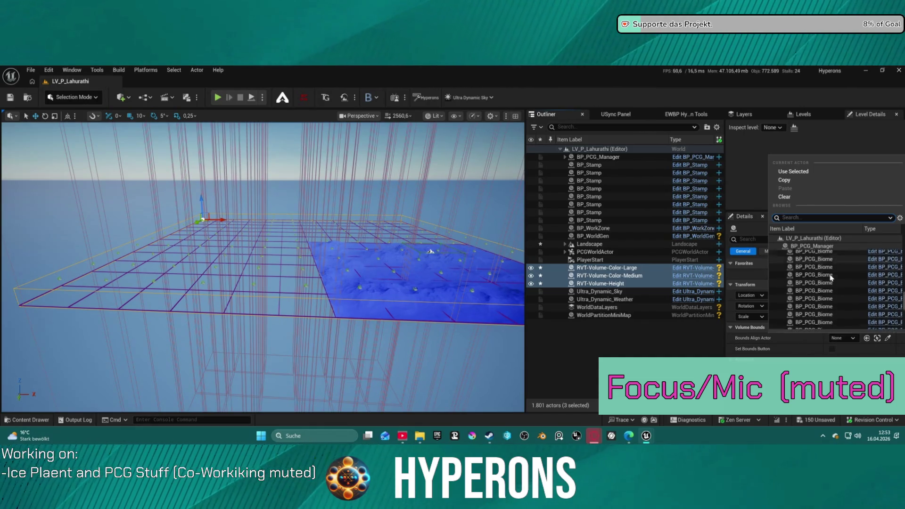
{"action": "scroll", "coordinate": [831, 278], "scroll_direction": "down", "scroll_amount": 10}
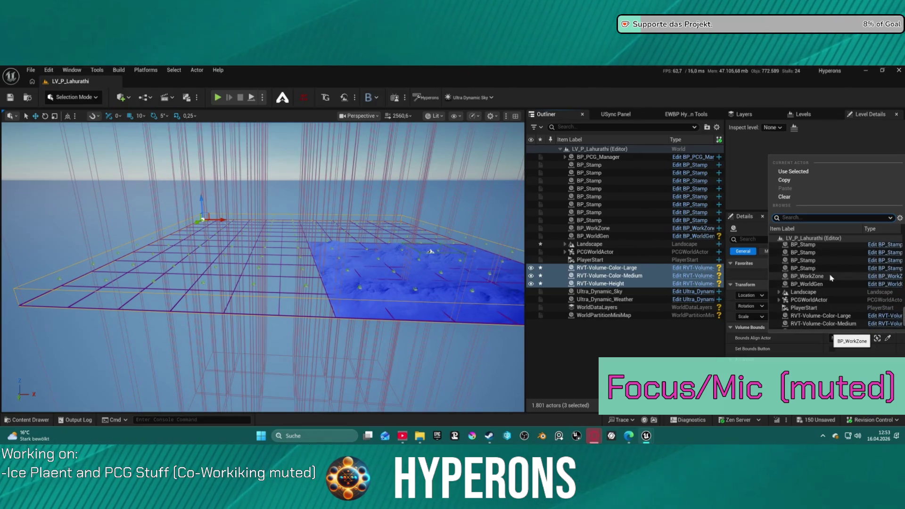
{"action": "left_click", "coordinate": [834, 292]}
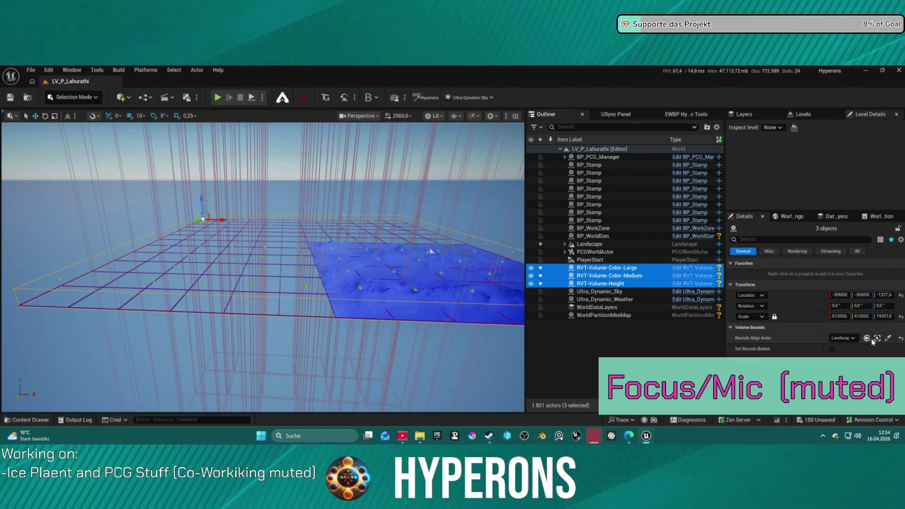
{"action": "left_click", "coordinate": [778, 352]}
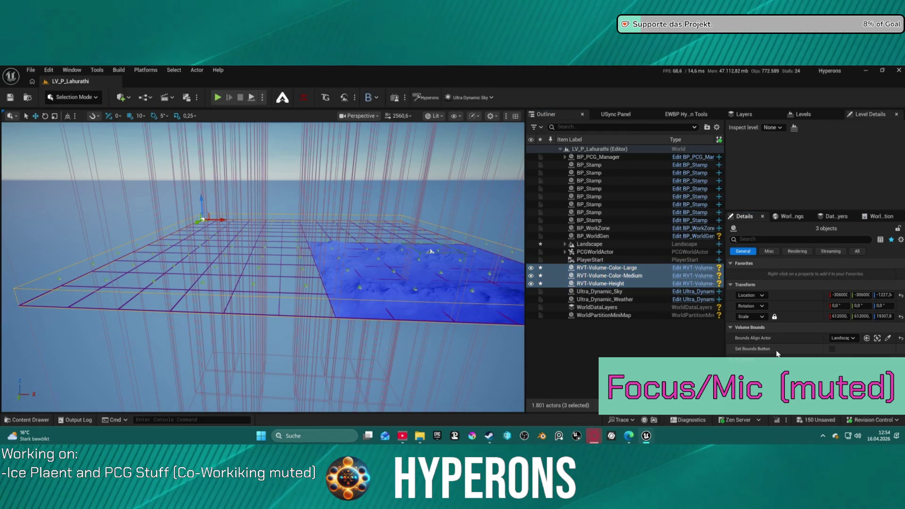
Step: Check each RVT volume's bounds settings individually, then select the Landscape
{"action": "left_click", "coordinate": [598, 283]}
{"action": "scroll", "coordinate": [743, 331], "scroll_direction": "down", "scroll_amount": 3}
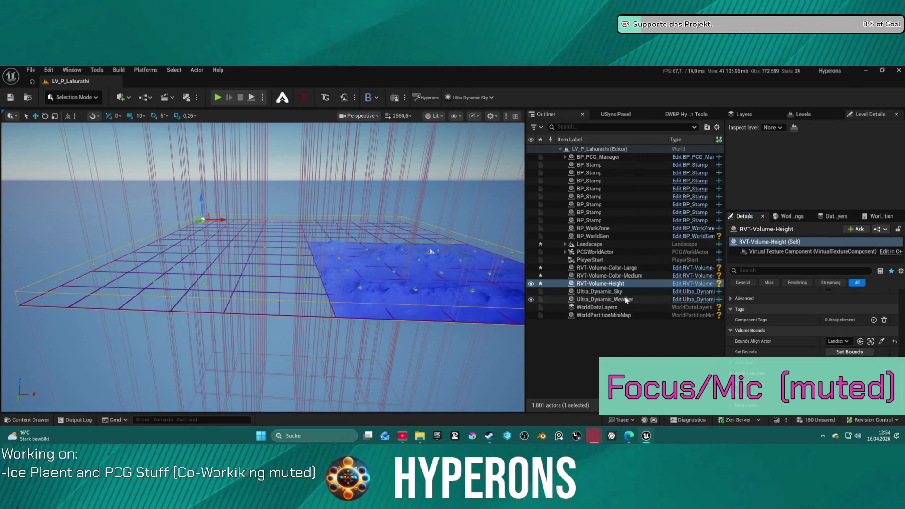
{"action": "left_click", "coordinate": [609, 276]}
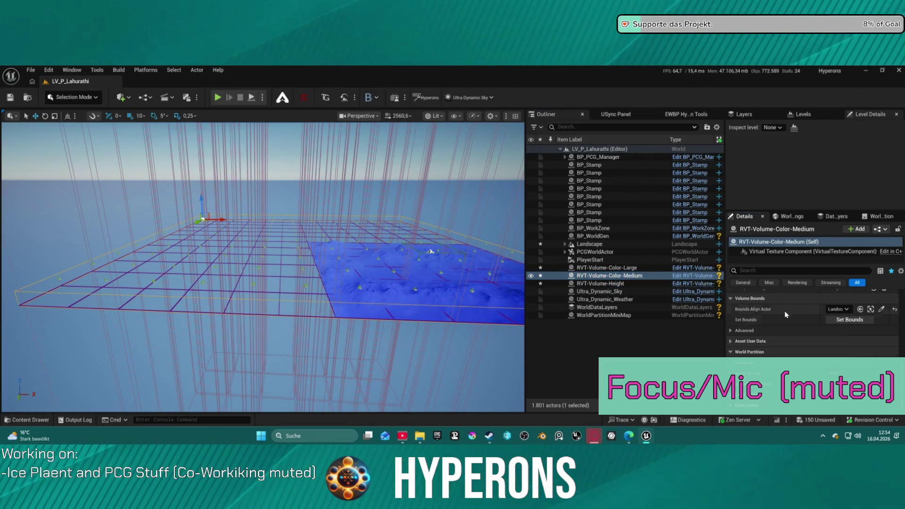
{"action": "left_click", "coordinate": [607, 267]}
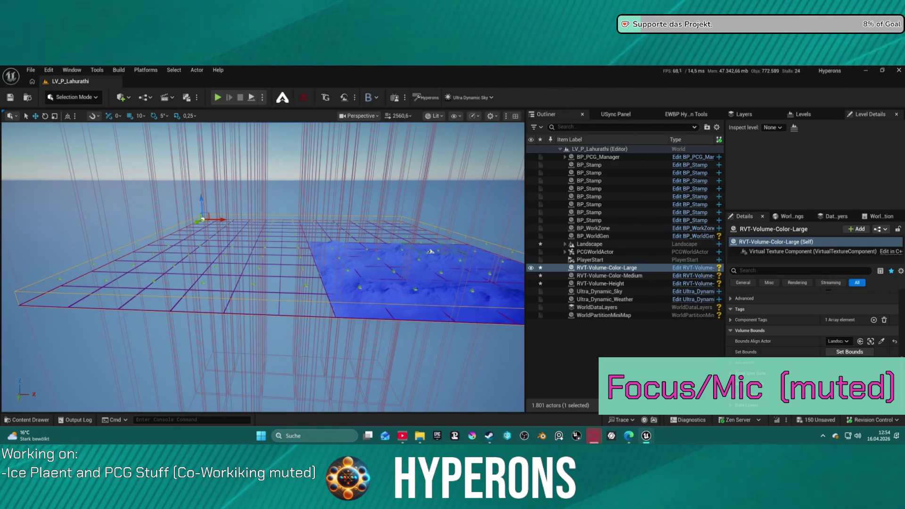
{"action": "left_click", "coordinate": [430, 252]}
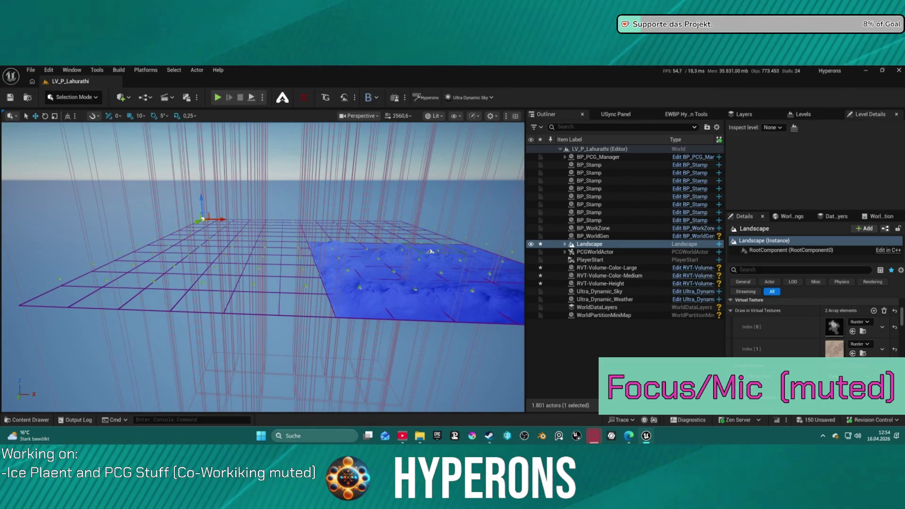
Step: Fly the camera above the landscape and run a brief Play-In-Editor test with Alt+P
{"action": "mouse_move", "coordinate": [430, 251]}
{"action": "left_mouse_down"}
{"action": "mouse_move", "coordinate": [275, 195]}
{"action": "mouse_move", "coordinate": [245, 98]}
{"action": "left_mouse_up"}
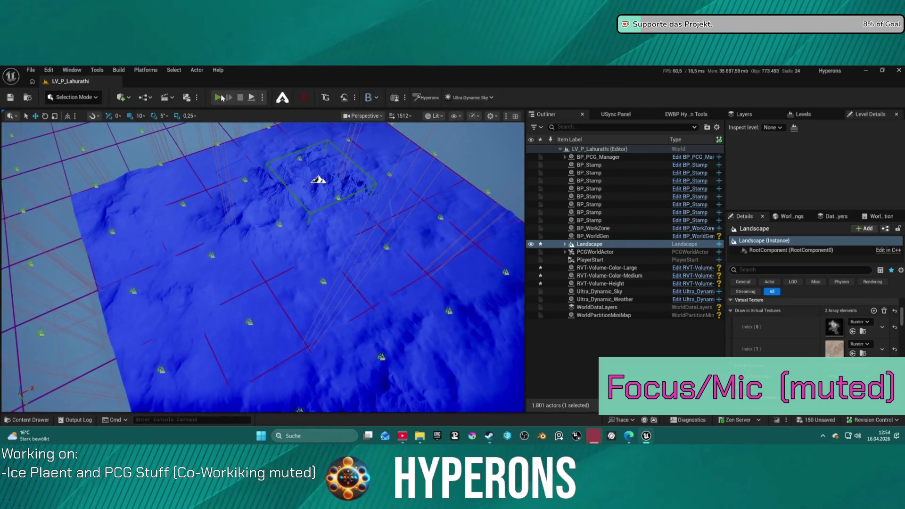
{"action": "key", "text": "alt+p"}
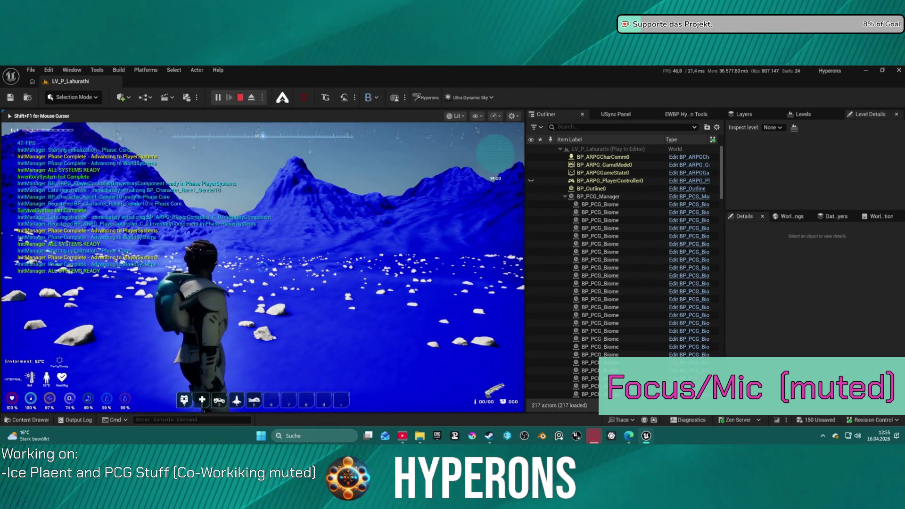
{"action": "key", "text": "Escape"}
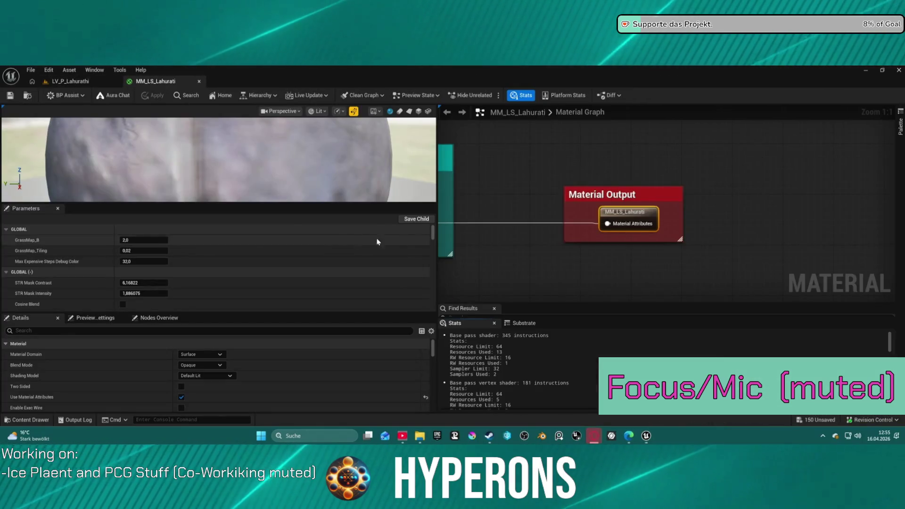
Step: Zoom and pan the MM_LS_Lahurati graph to view its Runtime Virtual Texture Output wiring
{"action": "scroll", "coordinate": [579, 227], "scroll_direction": "down", "scroll_amount": 10}
{"action": "scroll", "coordinate": [579, 226], "scroll_direction": "down", "scroll_amount": 2}
{"action": "mouse_move", "coordinate": [723, 179]}
{"action": "left_mouse_down"}
{"action": "mouse_move", "coordinate": [803, 209]}
{"action": "mouse_move", "coordinate": [688, 217]}
{"action": "mouse_move", "coordinate": [769, 184]}
{"action": "mouse_move", "coordinate": [729, 184]}
{"action": "mouse_move", "coordinate": [745, 243]}
{"action": "left_mouse_up"}
{"action": "scroll", "coordinate": [689, 217], "scroll_direction": "up", "scroll_amount": 12}
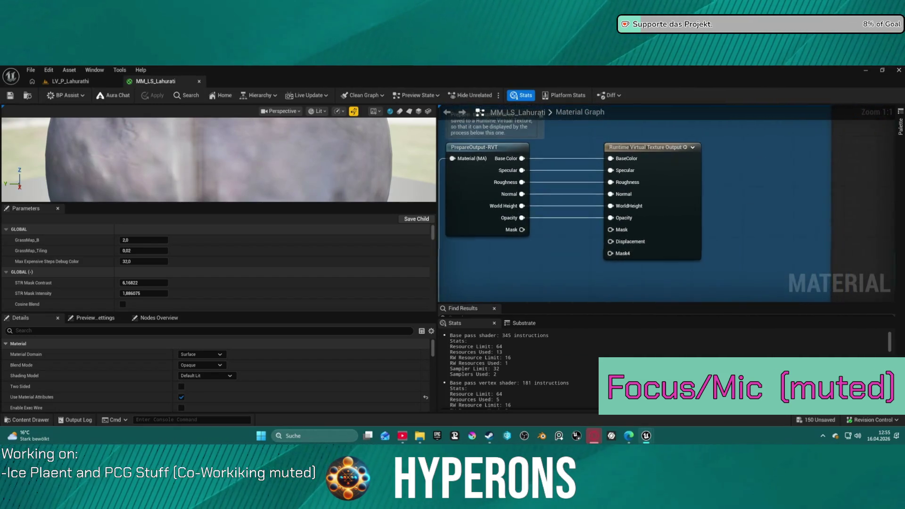
Step: Set the Enable RVT Support switch's default value to True and close the material
{"action": "scroll", "coordinate": [572, 158], "scroll_direction": "down", "scroll_amount": 7}
{"action": "left_click_drag", "start_coordinate": [574, 150], "coordinate": [572, 158]}
{"action": "scroll", "coordinate": [572, 157], "scroll_direction": "up", "scroll_amount": 7}
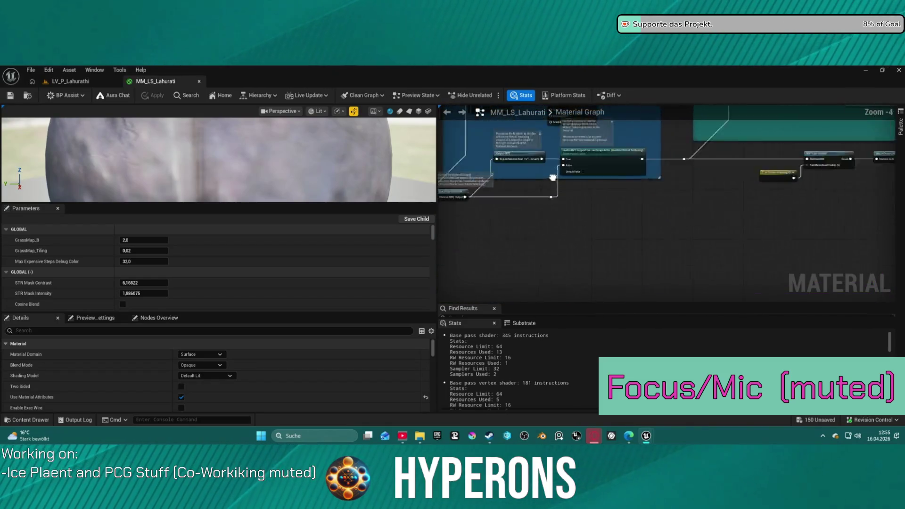
{"action": "left_click", "coordinate": [606, 208]}
{"action": "left_click", "coordinate": [604, 205]}
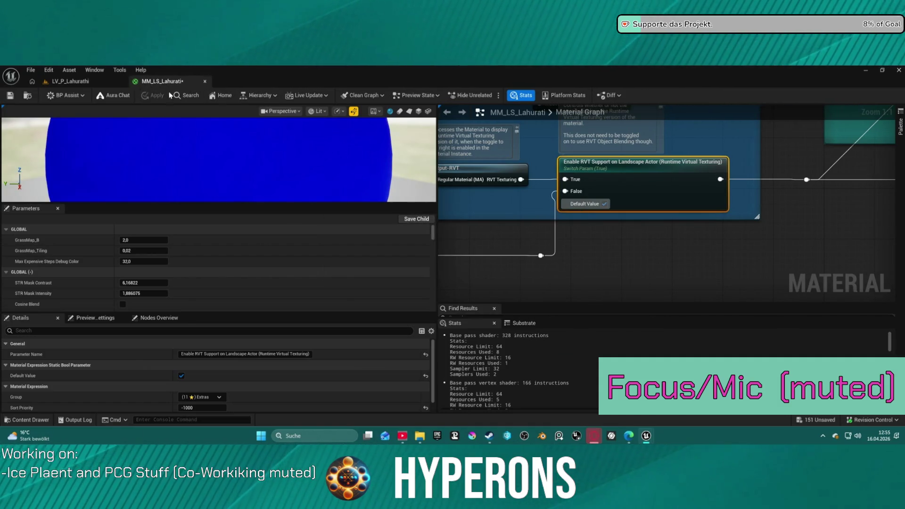
{"action": "left_click", "coordinate": [205, 82]}
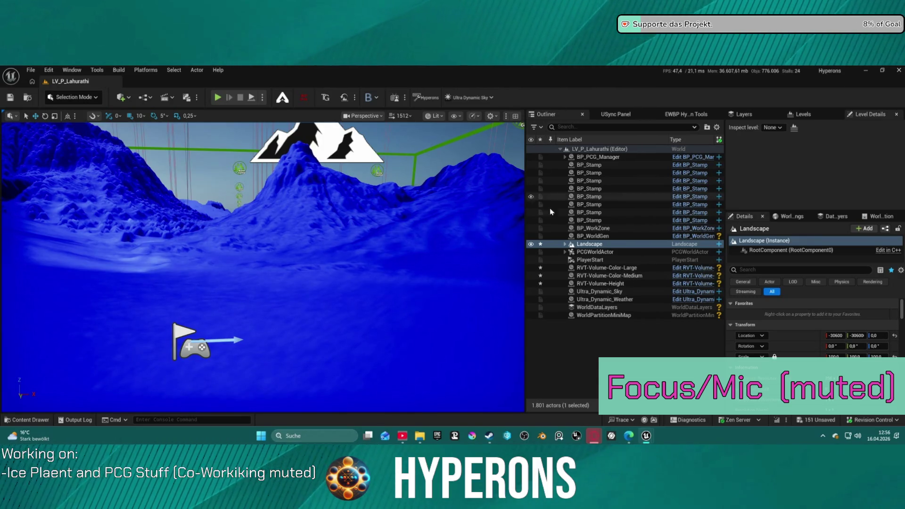
Step: Minimize the editor briefly, then save all pending level changes with Ctrl+S
{"action": "mouse_move", "coordinate": [645, 436]}
{"action": "left_click", "coordinate": [551, 387]}
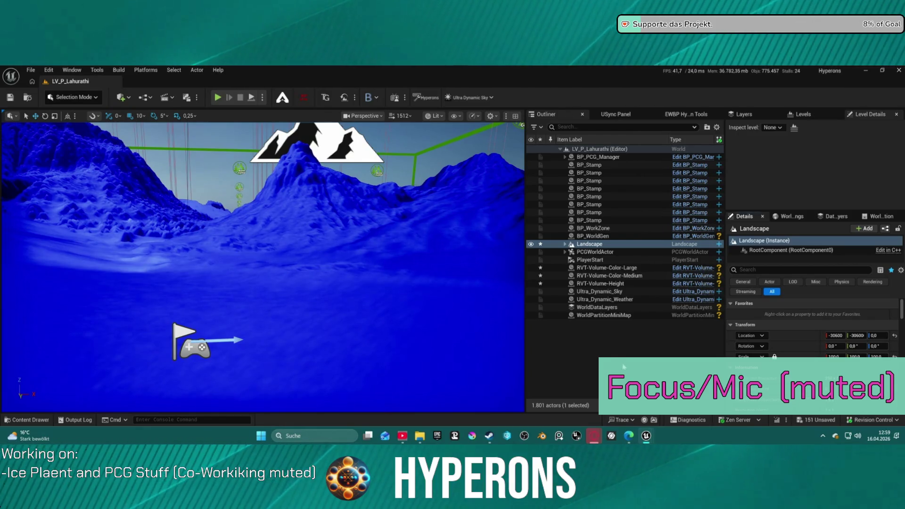
{"action": "key", "text": "ctrl+s"}
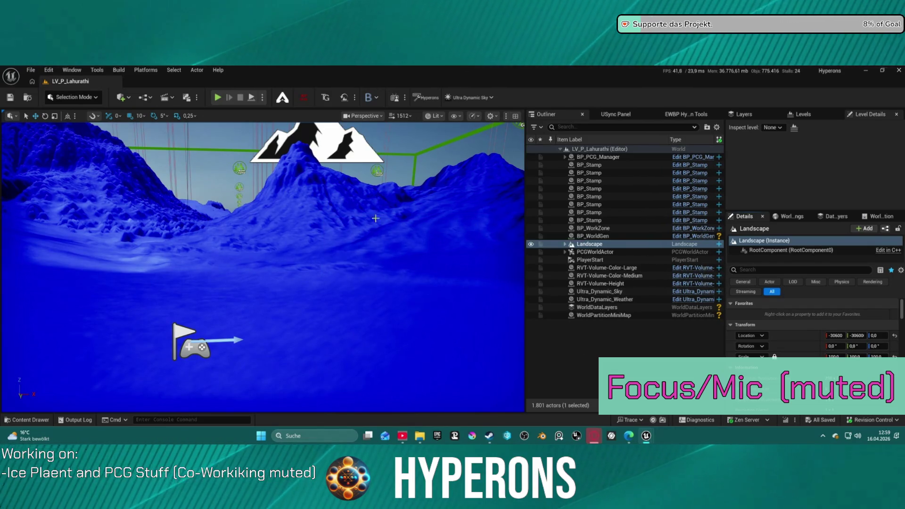
Step: Frame the landscape and apply landscape bounds to RVT-Volume-Color-Large
{"action": "key", "text": "f"}
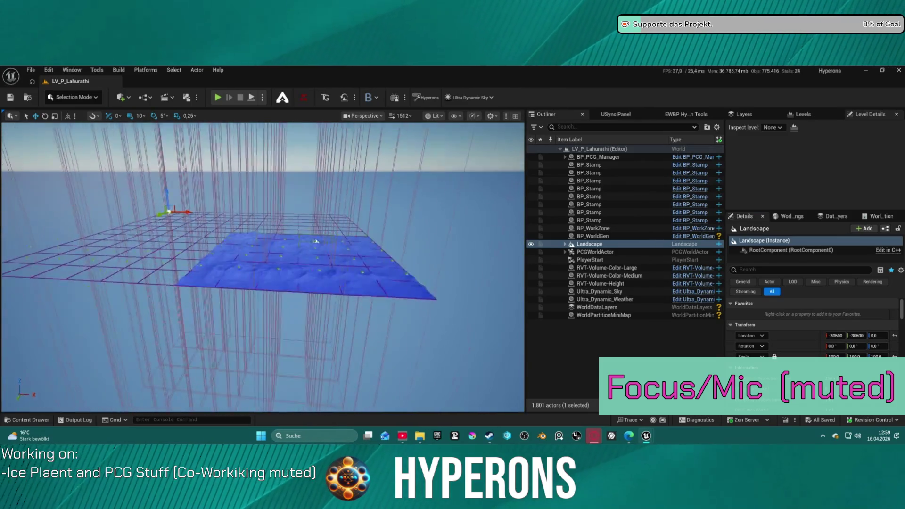
{"action": "scroll", "coordinate": [316, 241], "scroll_direction": "up", "scroll_amount": 10}
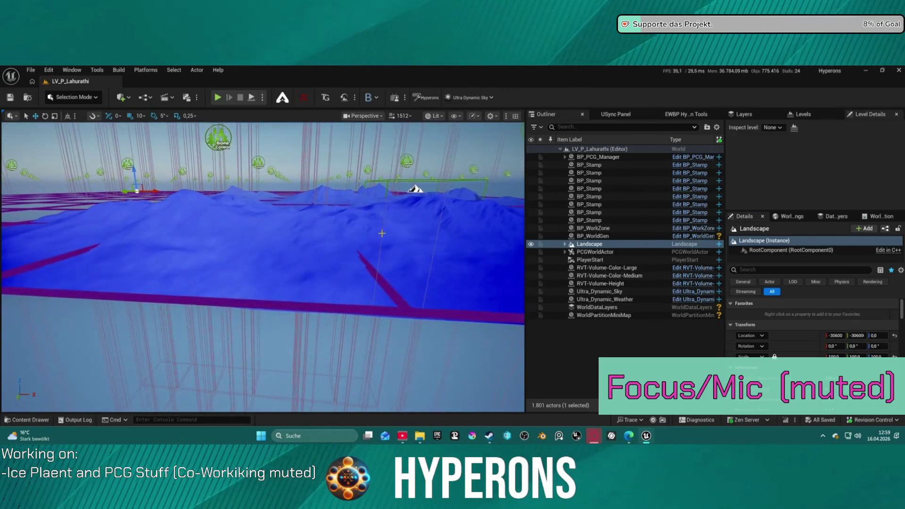
{"action": "left_click", "coordinate": [629, 269]}
{"action": "scroll", "coordinate": [833, 368], "scroll_direction": "down", "scroll_amount": 5}
{"action": "left_click", "coordinate": [850, 371]}
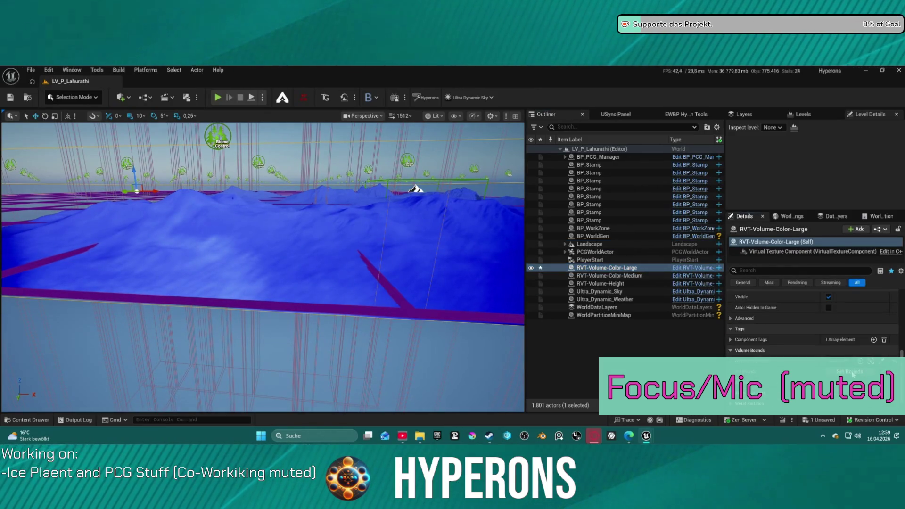
Step: Step through Color-Medium to RVT-Volume-Height and frame it in a near-horizontal view
{"action": "left_click", "coordinate": [636, 275]}
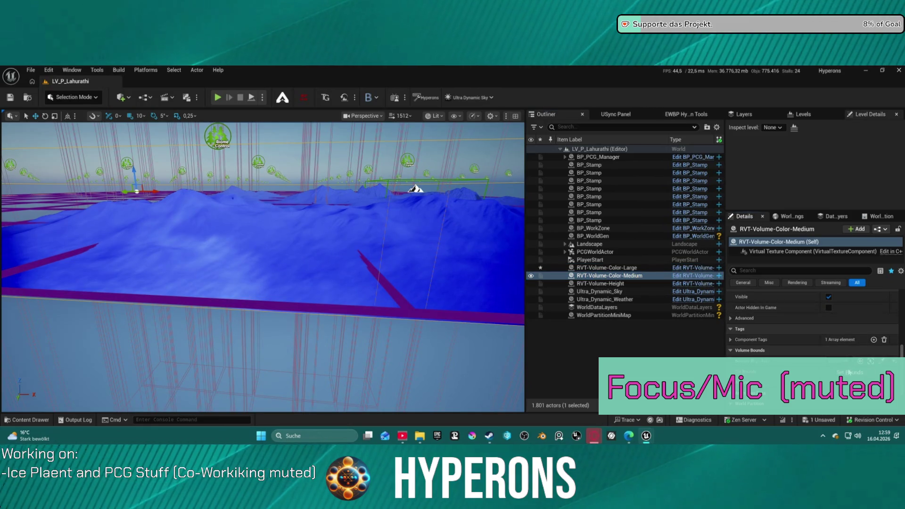
{"action": "key", "text": "Down"}
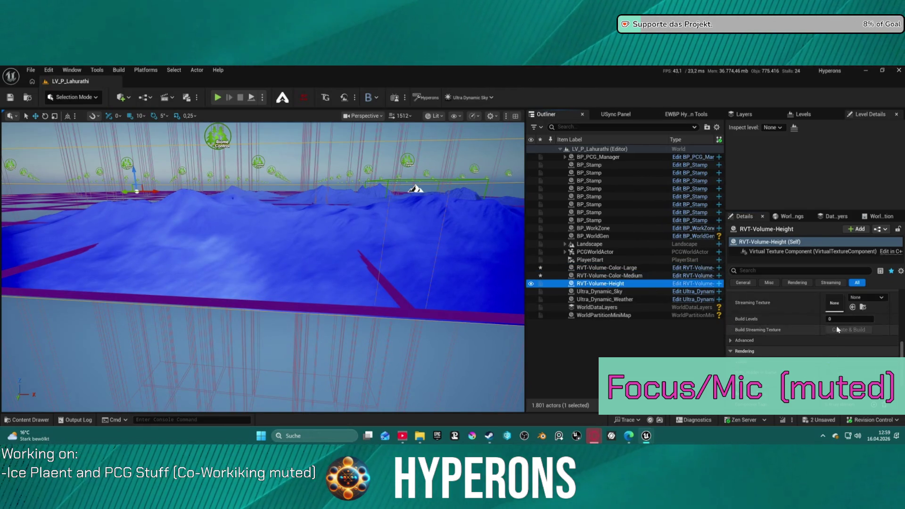
{"action": "scroll", "coordinate": [832, 349], "scroll_direction": "down", "scroll_amount": 3}
{"action": "scroll", "coordinate": [833, 341], "scroll_direction": "down", "scroll_amount": 5}
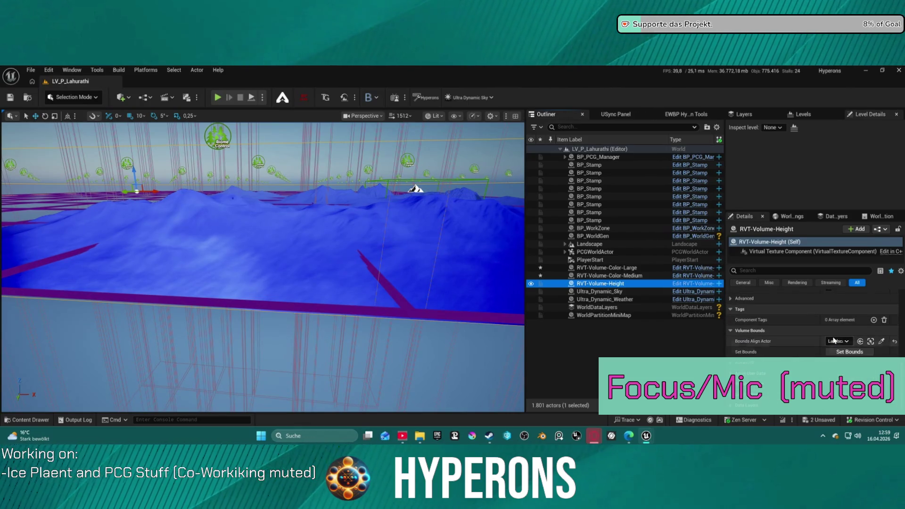
{"action": "key", "text": "f"}
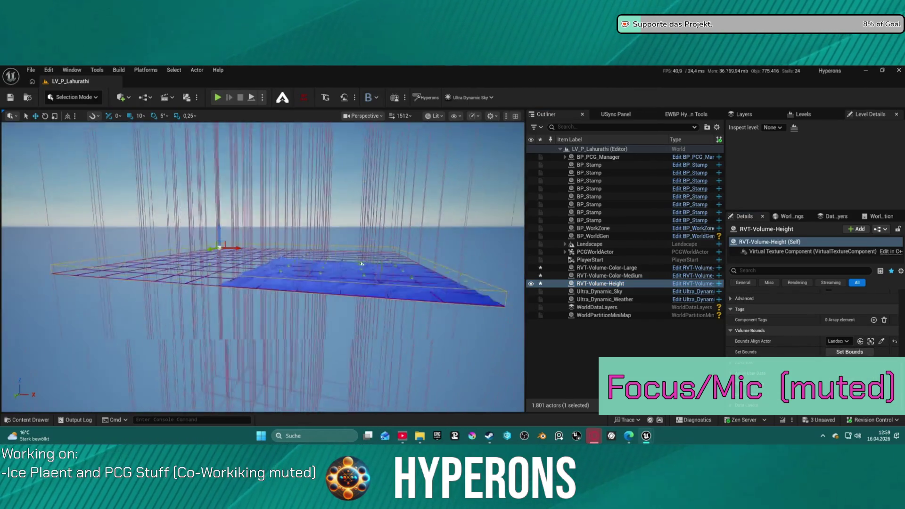
{"action": "left_click_drag", "start_coordinate": [398, 255], "coordinate": [133, 196]}
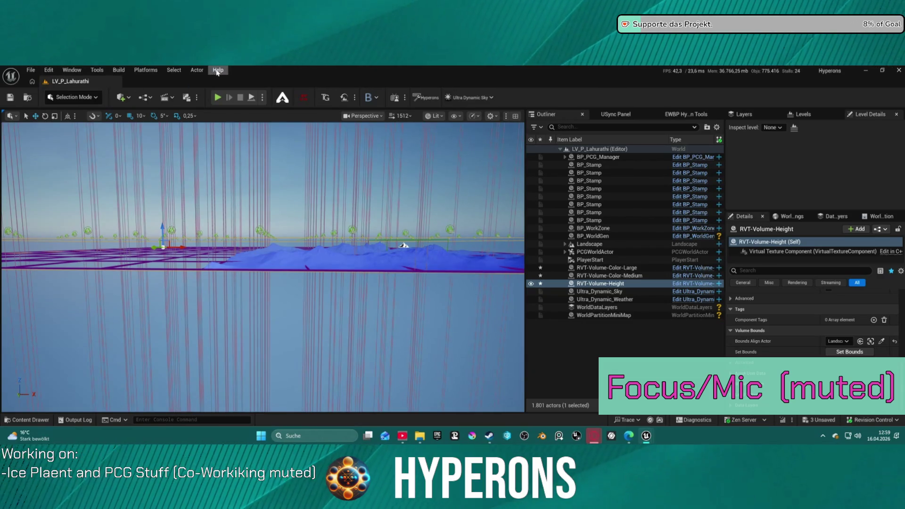
Step: Reopen LV_P_Lahurathi from Recent Levels, saving the modified packages first
{"action": "left_click", "coordinate": [31, 70]}
{"action": "mouse_move", "coordinate": [122, 127]}
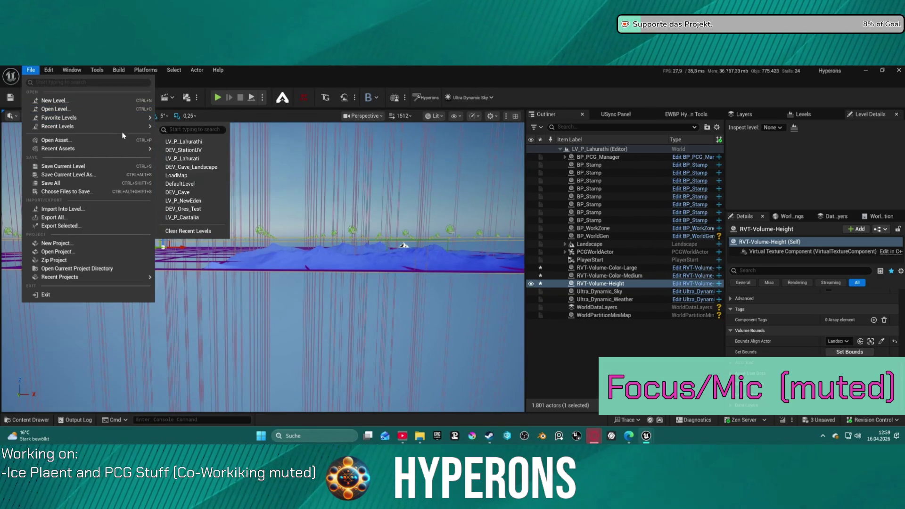
{"action": "left_click", "coordinate": [190, 141]}
{"action": "left_click", "coordinate": [470, 339]}
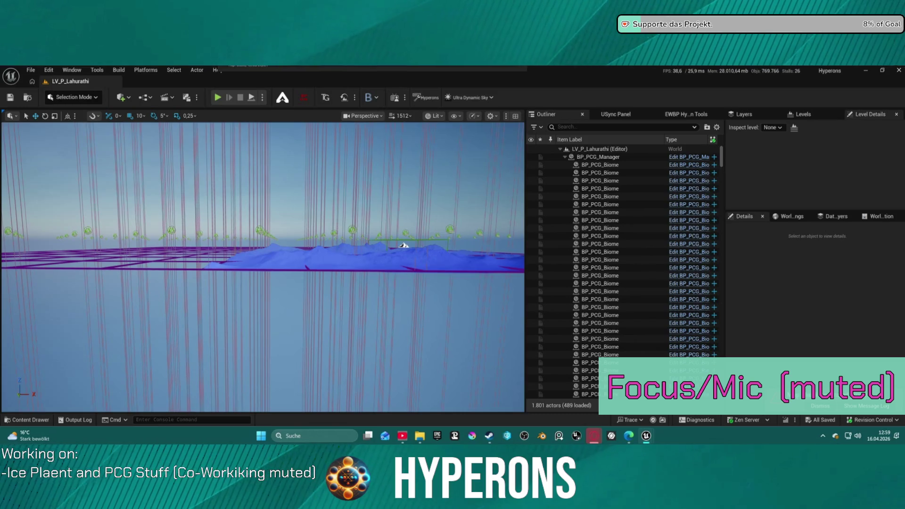
Step: Select BP_PCG_Manager and bring the camera in over the blue PCG terrain
{"action": "left_click", "coordinate": [338, 274]}
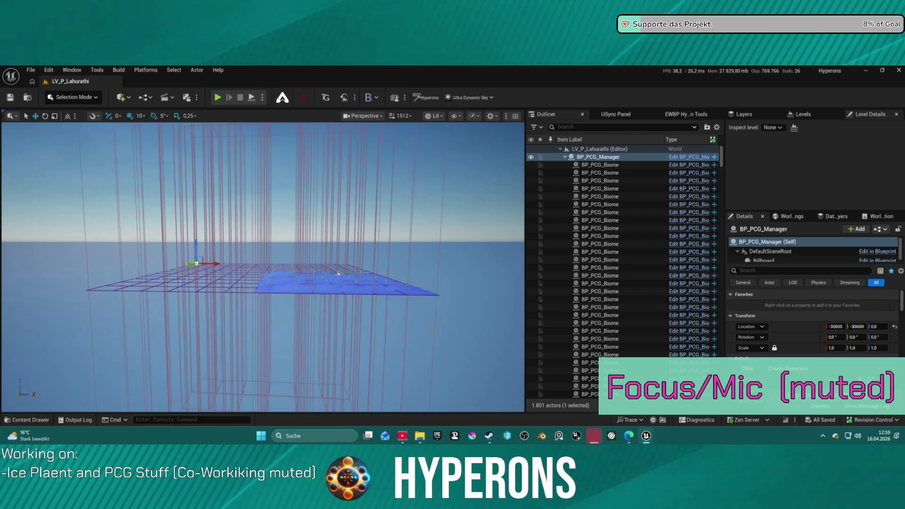
{"action": "scroll", "coordinate": [383, 249], "scroll_direction": "up", "scroll_amount": 5}
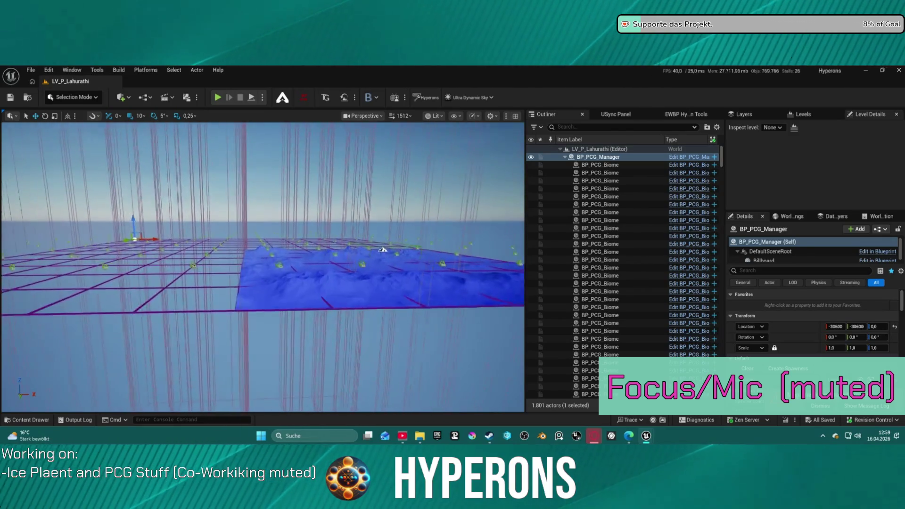
{"action": "scroll", "coordinate": [383, 249], "scroll_direction": "up", "scroll_amount": 5}
{"action": "left_click_drag", "start_coordinate": [298, 226], "coordinate": [298, 248]}
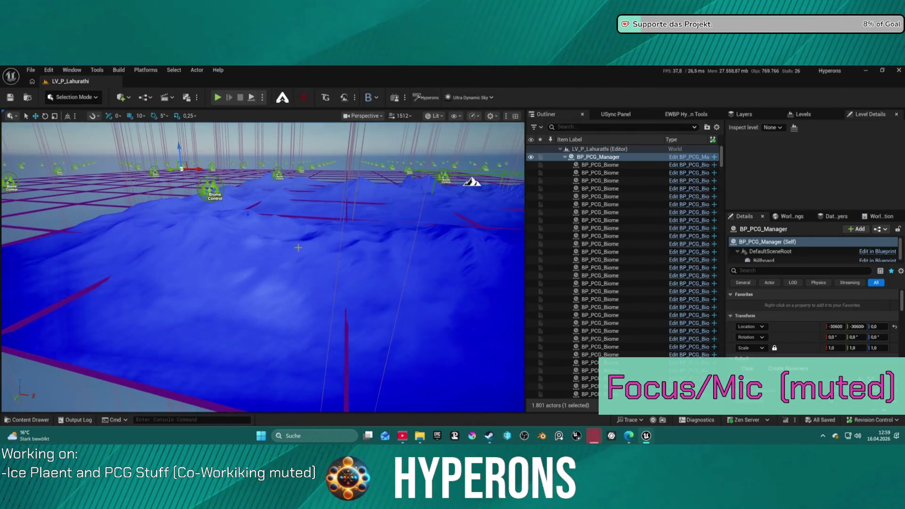
{"action": "scroll", "coordinate": [771, 363], "scroll_direction": "down", "scroll_amount": 5}
{"action": "scroll", "coordinate": [771, 367], "scroll_direction": "down", "scroll_amount": 1}
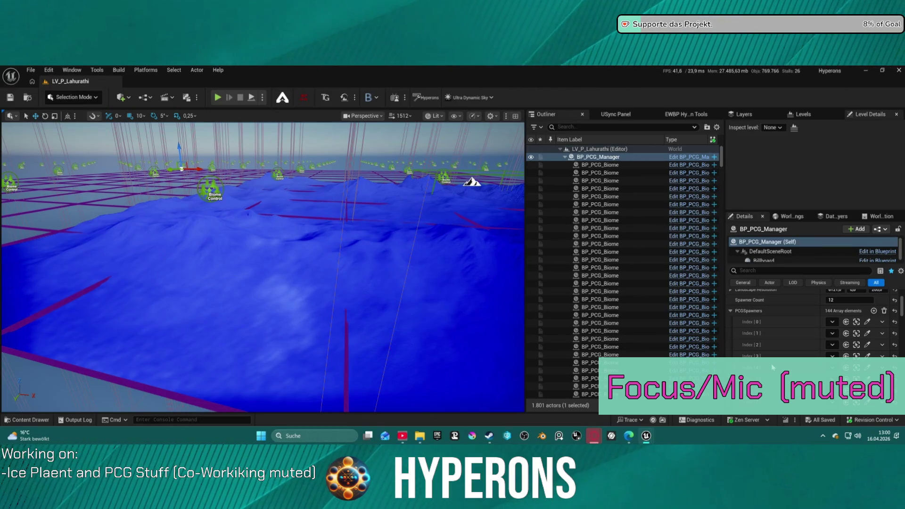
{"action": "scroll", "coordinate": [769, 363], "scroll_direction": "down", "scroll_amount": 1}
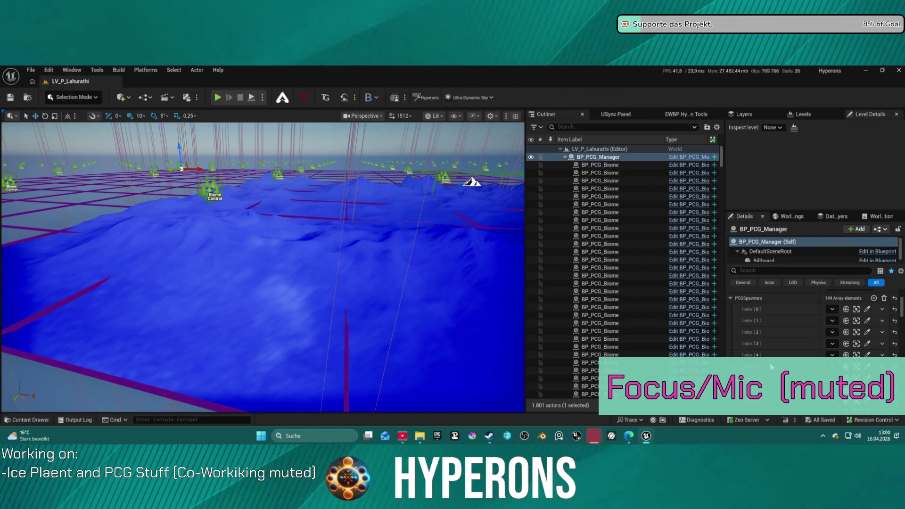
Step: Collapse BP_PCG_Manager, check the Landscape's Draw in Virtual Textures settings, then play-test the level
{"action": "left_click", "coordinate": [565, 157]}
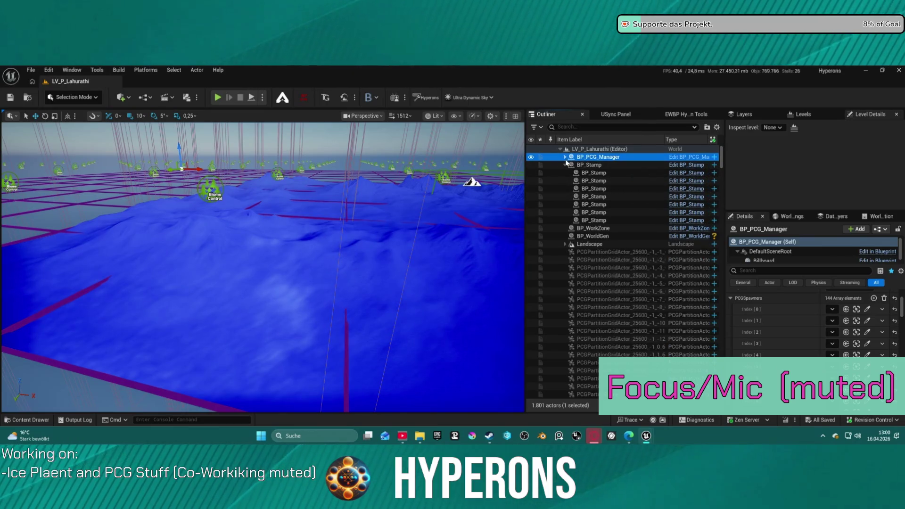
{"action": "left_click", "coordinate": [588, 188]}
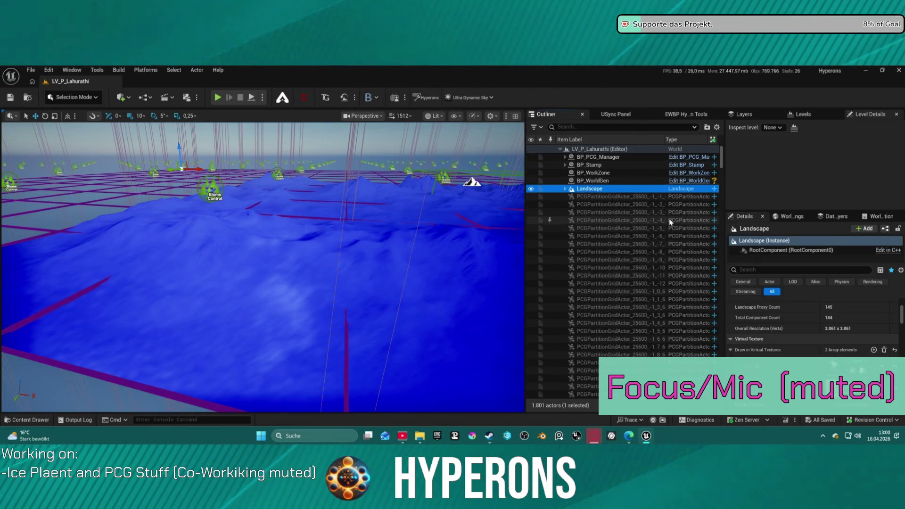
{"action": "scroll", "coordinate": [804, 350], "scroll_direction": "down", "scroll_amount": 5}
{"action": "scroll", "coordinate": [804, 351], "scroll_direction": "up", "scroll_amount": 2}
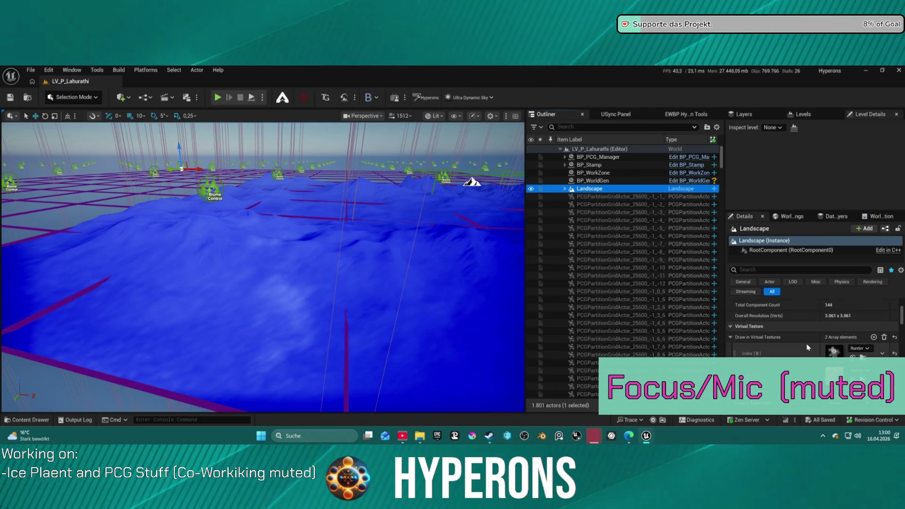
{"action": "left_click", "coordinate": [837, 352]}
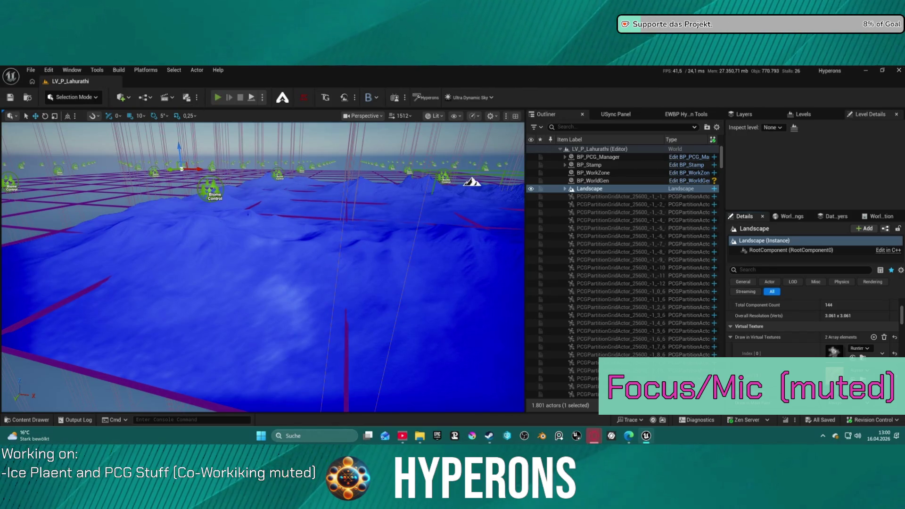
{"action": "left_click", "coordinate": [217, 97]}
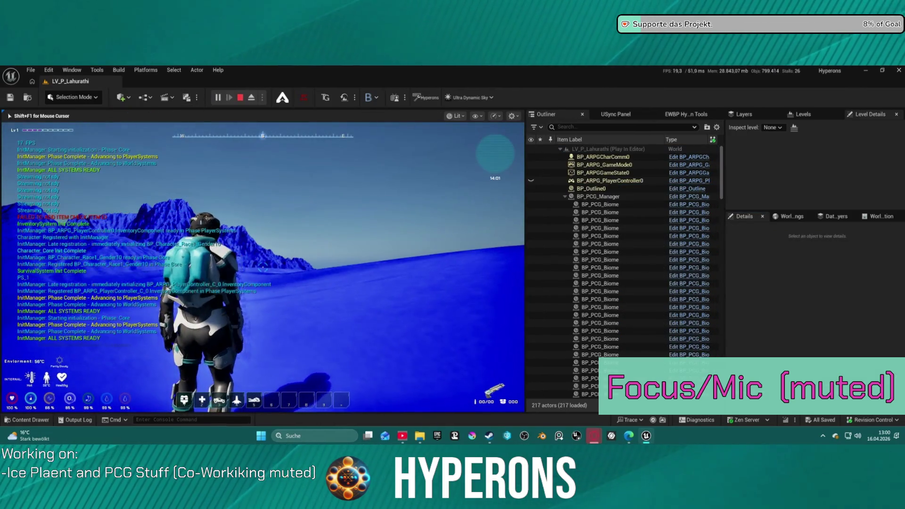
Step: Exit Play In Editor and show the EWBP Hyperons Tools panel
{"action": "key", "text": "Escape"}
{"action": "left_click", "coordinate": [701, 115]}
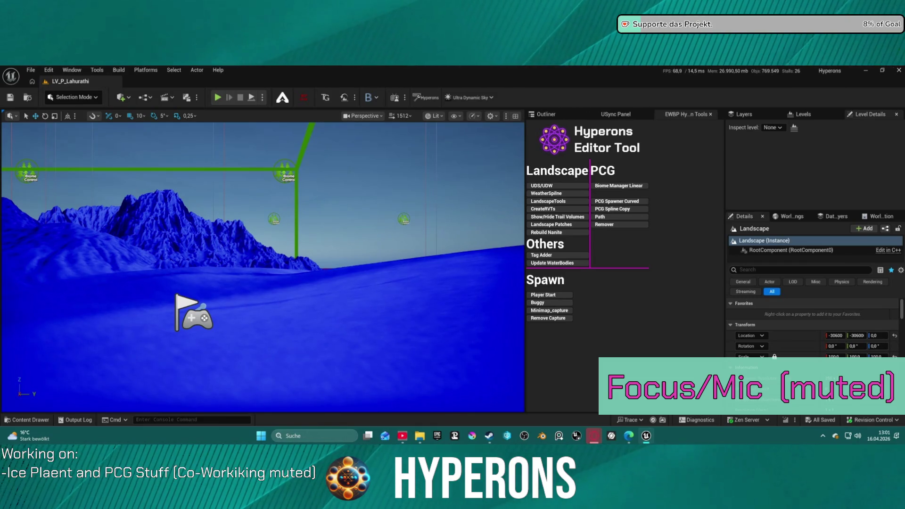
Step: Dock the Landscape tool widget and run Refresh Landscape Grass Cache from its Detail page
{"action": "left_click", "coordinate": [548, 201]}
{"action": "left_click_drag", "start_coordinate": [519, 120], "coordinate": [592, 117]}
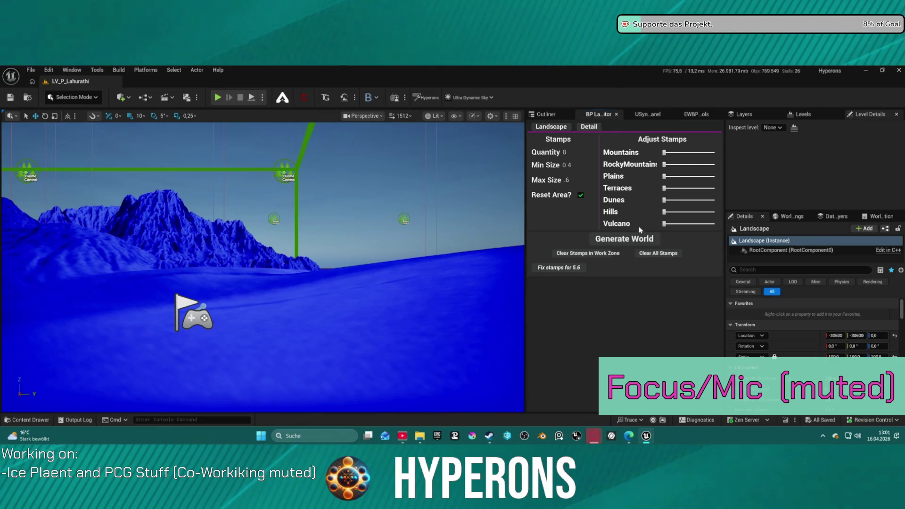
{"action": "left_click", "coordinate": [588, 127]}
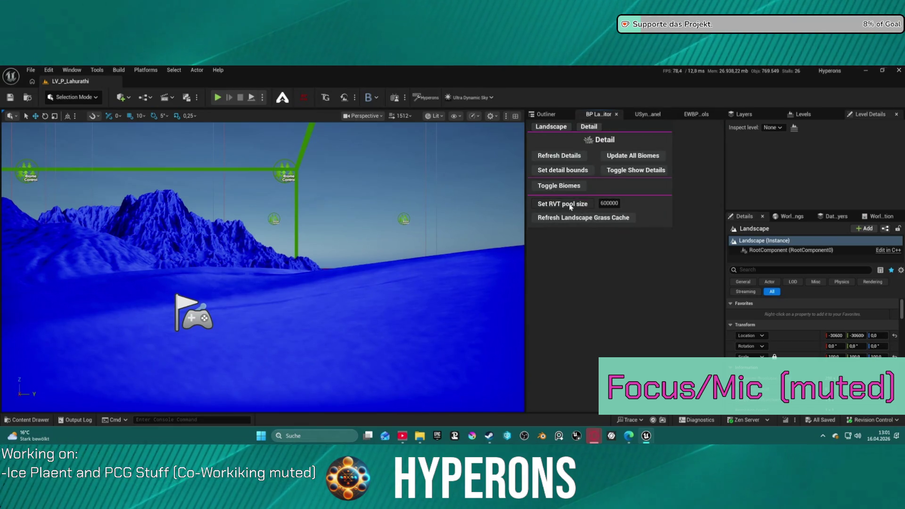
{"action": "left_click", "coordinate": [570, 221]}
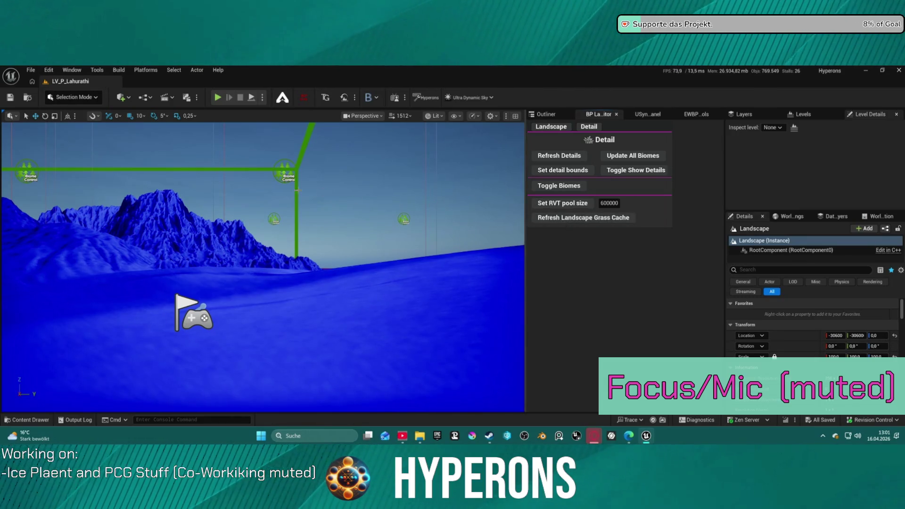
Step: Switch the editor to Landscape mode and select the Landscape actor in the Outliner
{"action": "left_click", "coordinate": [77, 97]}
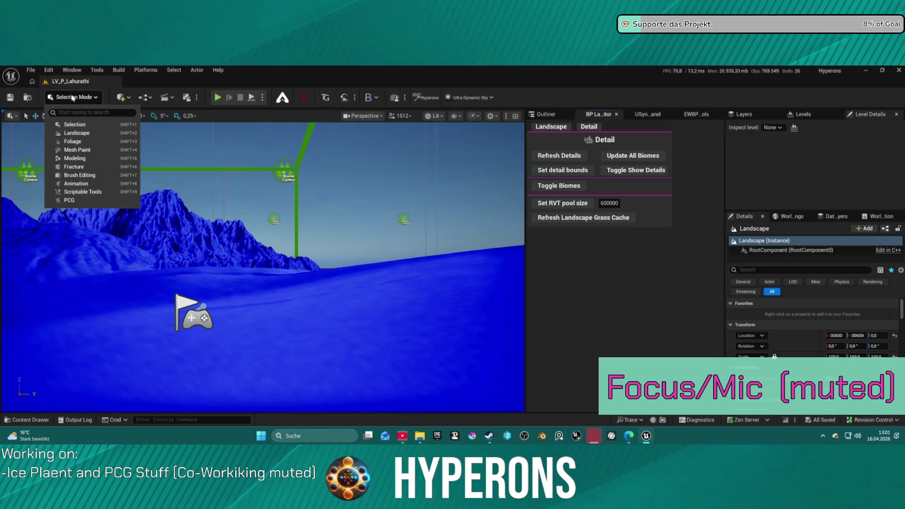
{"action": "left_click", "coordinate": [93, 124]}
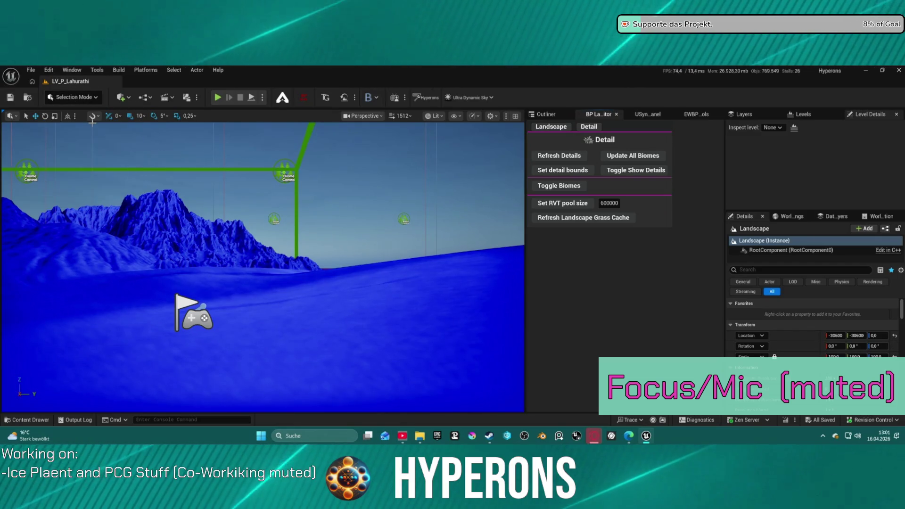
{"action": "left_click", "coordinate": [77, 99]}
{"action": "left_click", "coordinate": [76, 133]}
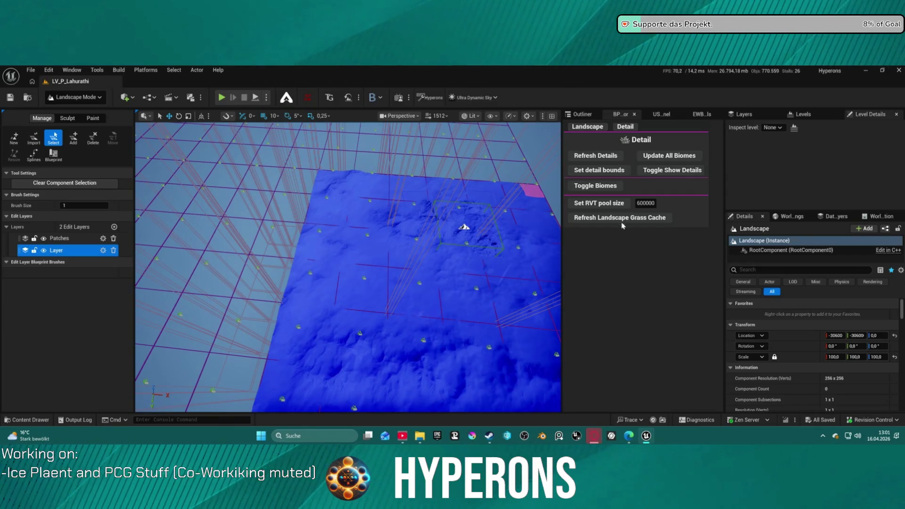
{"action": "left_click", "coordinate": [596, 114]}
{"action": "left_click", "coordinate": [630, 190]}
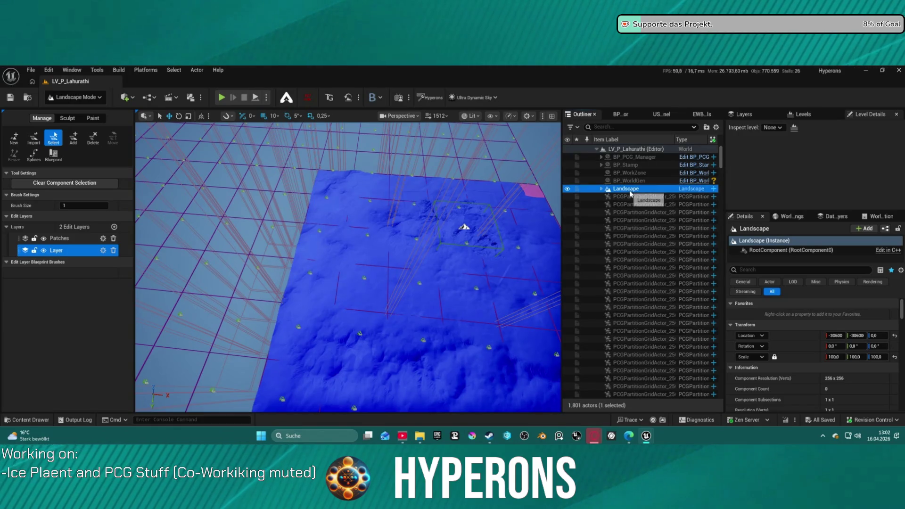
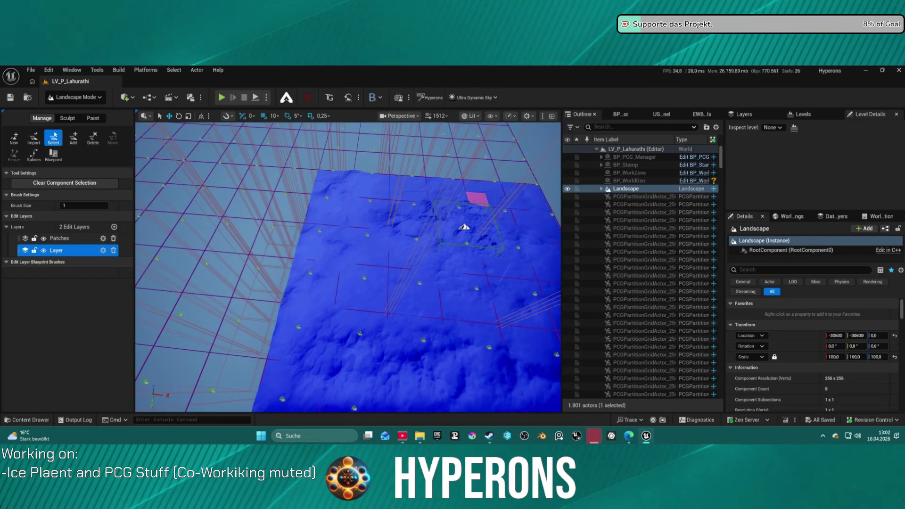
Step: Clear stray console entries and browse the console command history
{"action": "type", "text": "1"}
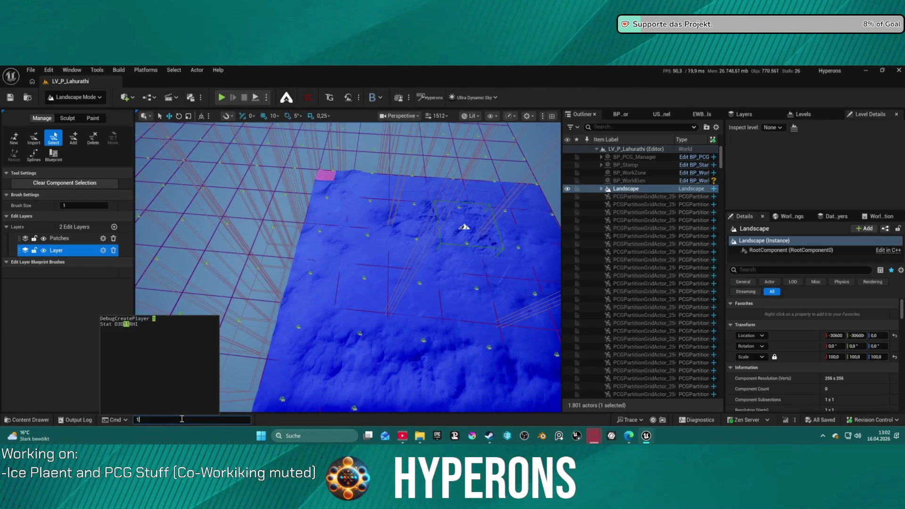
{"action": "key", "text": "Return"}
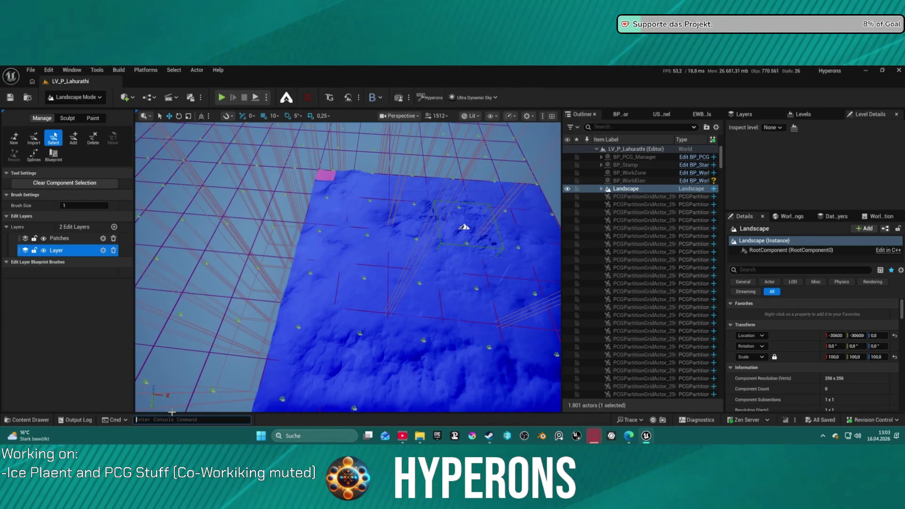
{"action": "type", "text": "r"}
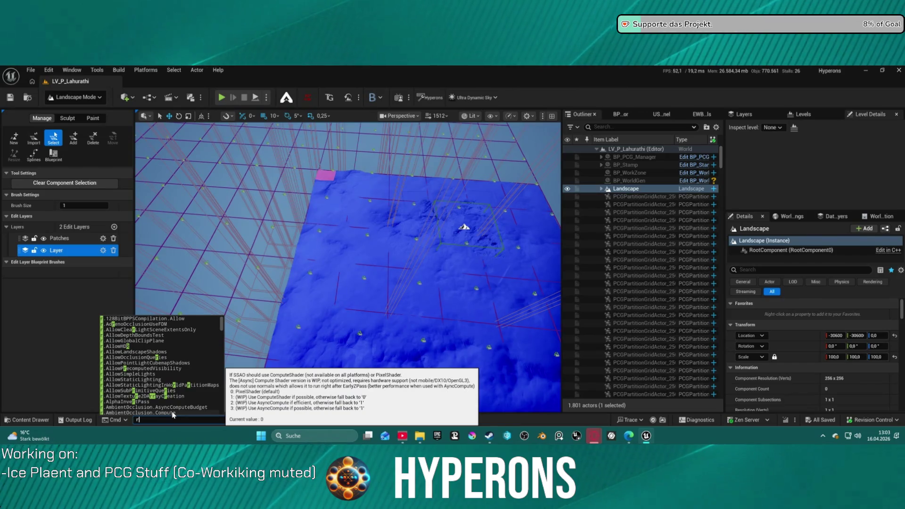
{"action": "scroll", "coordinate": [190, 391], "scroll_direction": "down", "scroll_amount": 5}
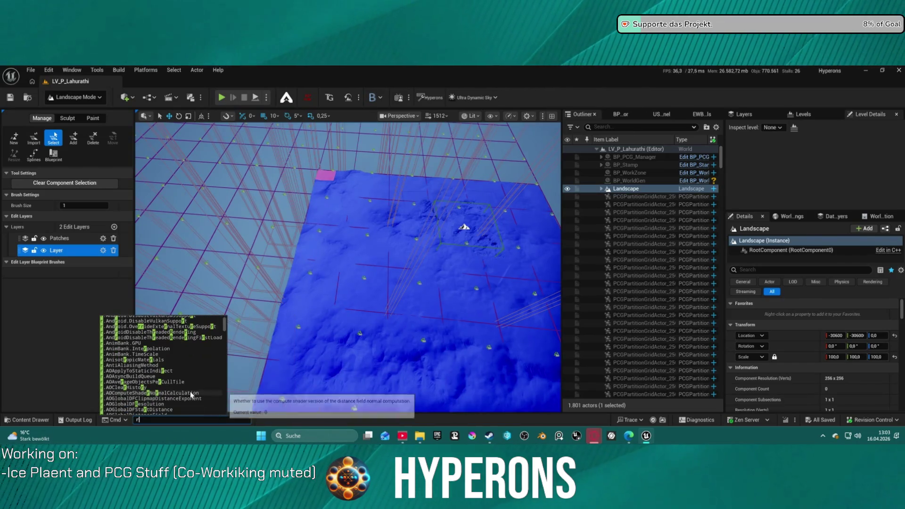
{"action": "key", "text": "BackSpace"}
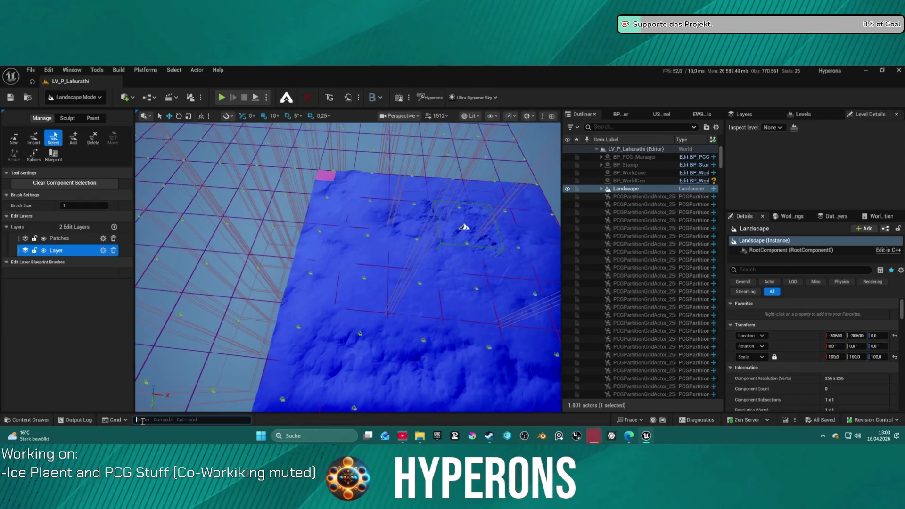
{"action": "type", "text": "vt"}
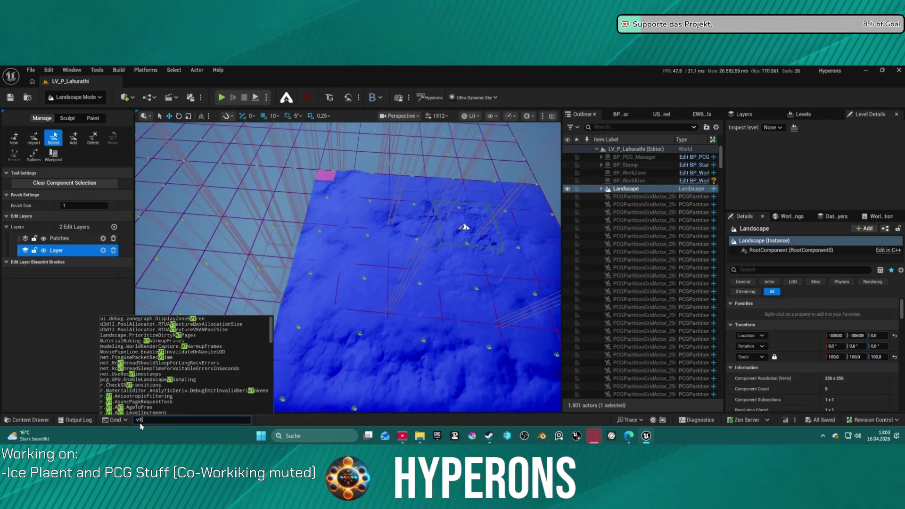
{"action": "scroll", "coordinate": [180, 397], "scroll_direction": "down", "scroll_amount": 10}
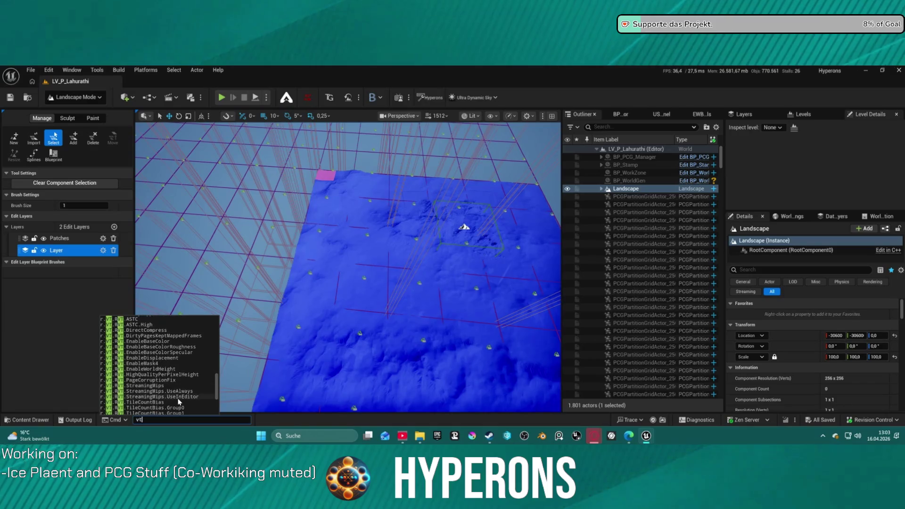
{"action": "scroll", "coordinate": [184, 396], "scroll_direction": "down", "scroll_amount": 4}
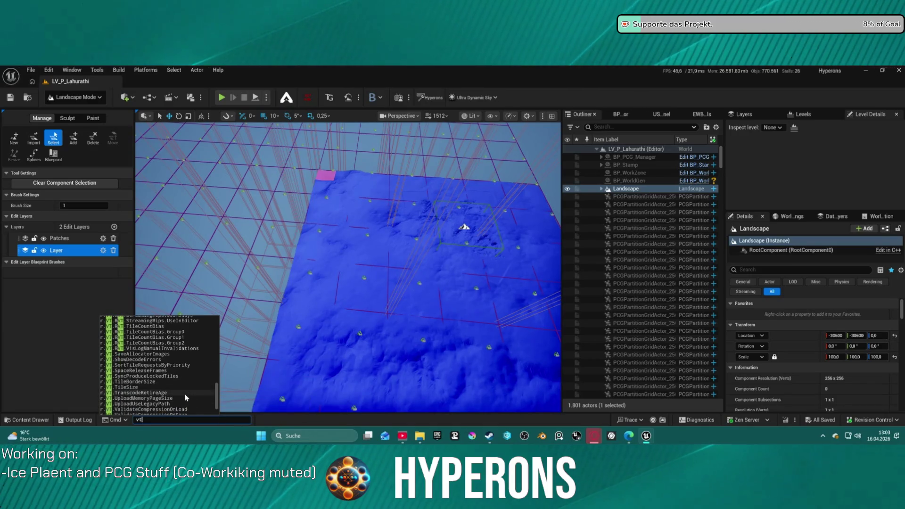
{"action": "scroll", "coordinate": [185, 395], "scroll_direction": "up", "scroll_amount": 4}
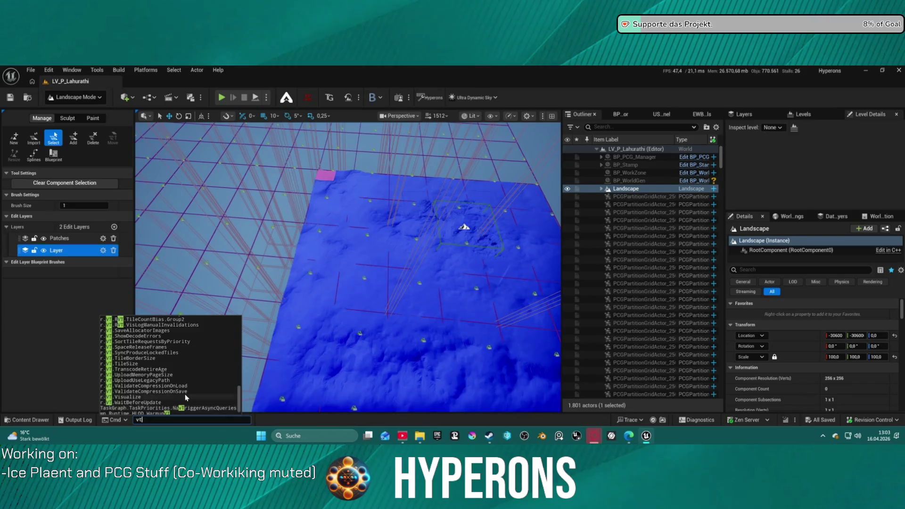
{"action": "scroll", "coordinate": [170, 387], "scroll_direction": "up", "scroll_amount": 1}
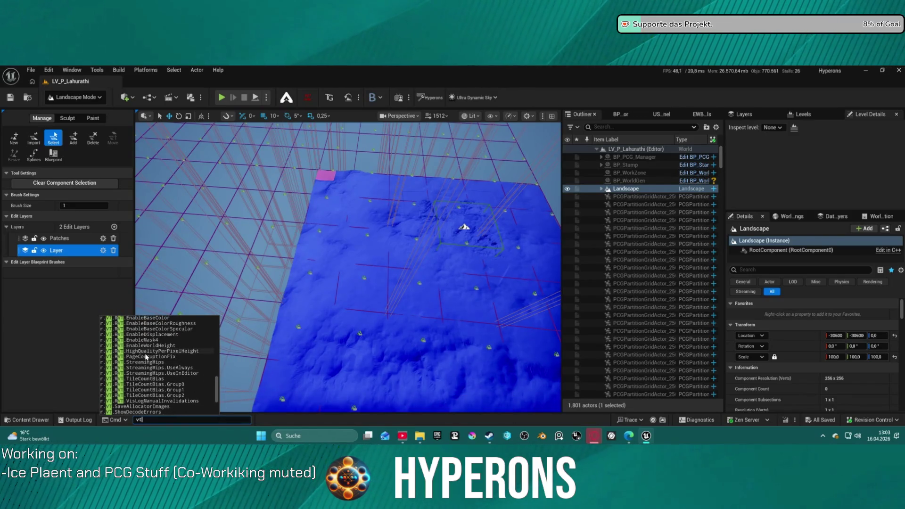
{"action": "scroll", "coordinate": [160, 357], "scroll_direction": "up", "scroll_amount": 3}
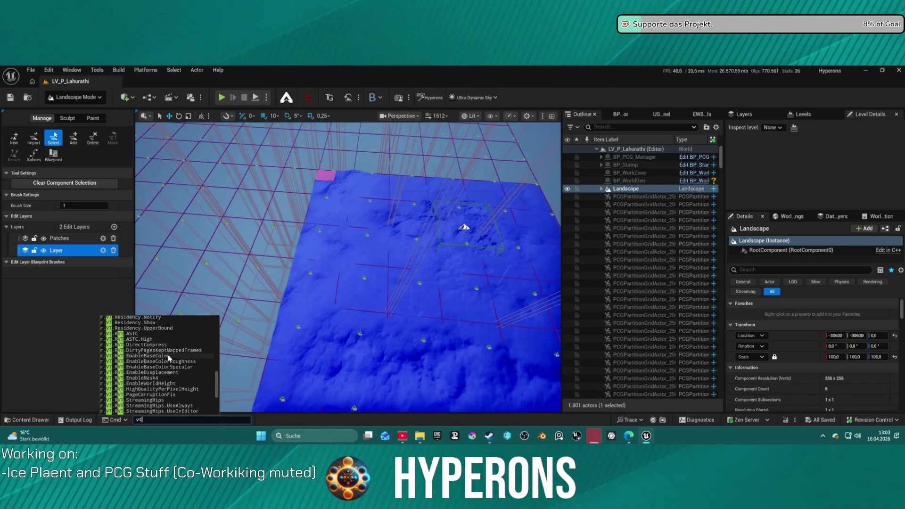
Step: Enter the r.VT.Flush command in the console
{"action": "mouse_move", "coordinate": [157, 357]}
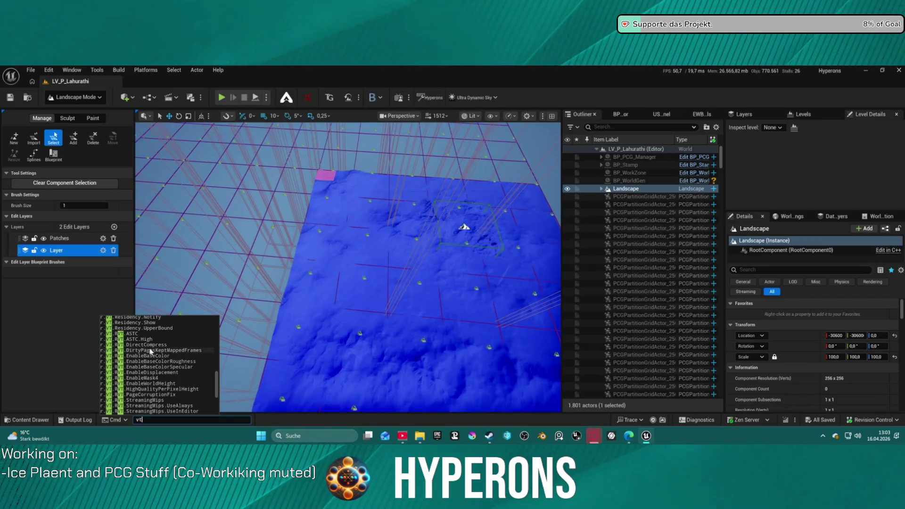
{"action": "scroll", "coordinate": [155, 344], "scroll_direction": "up", "scroll_amount": 5}
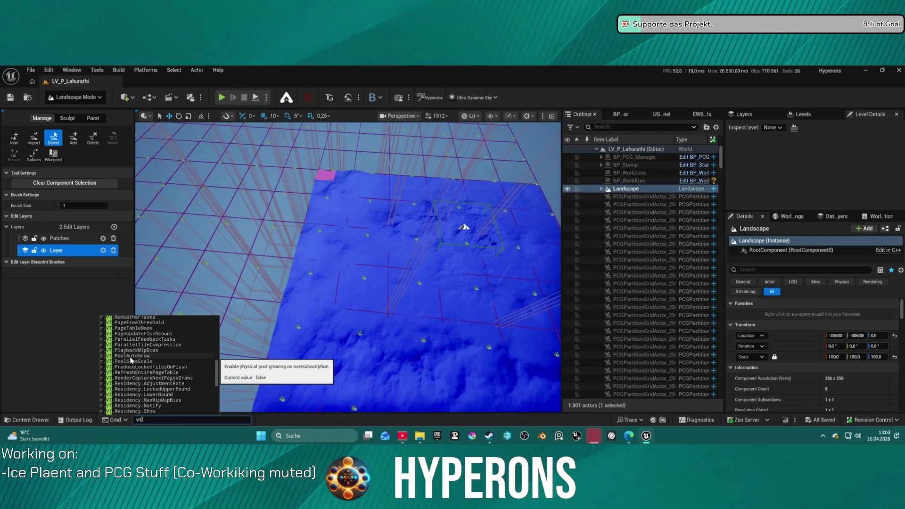
{"action": "scroll", "coordinate": [131, 359], "scroll_direction": "up", "scroll_amount": 5}
{"action": "scroll", "coordinate": [131, 358], "scroll_direction": "up", "scroll_amount": 15}
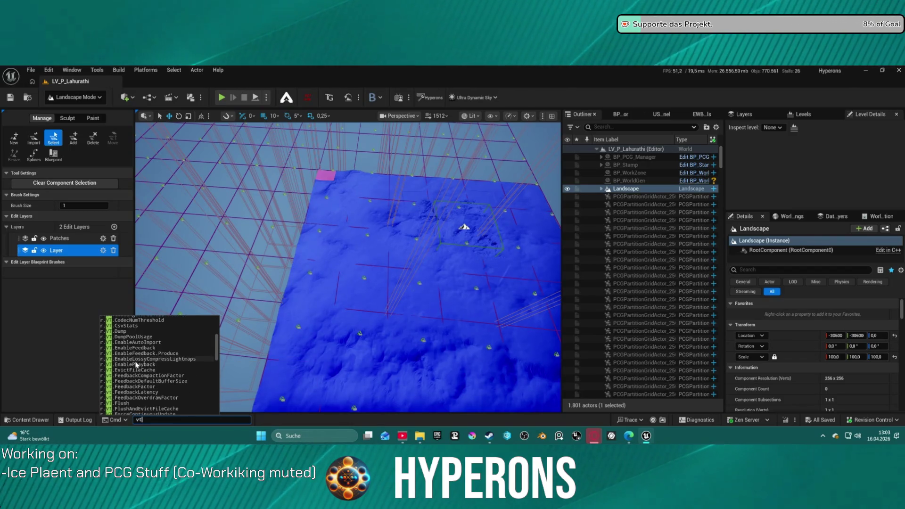
{"action": "scroll", "coordinate": [133, 372], "scroll_direction": "down", "scroll_amount": 1}
{"action": "left_click", "coordinate": [122, 391]}
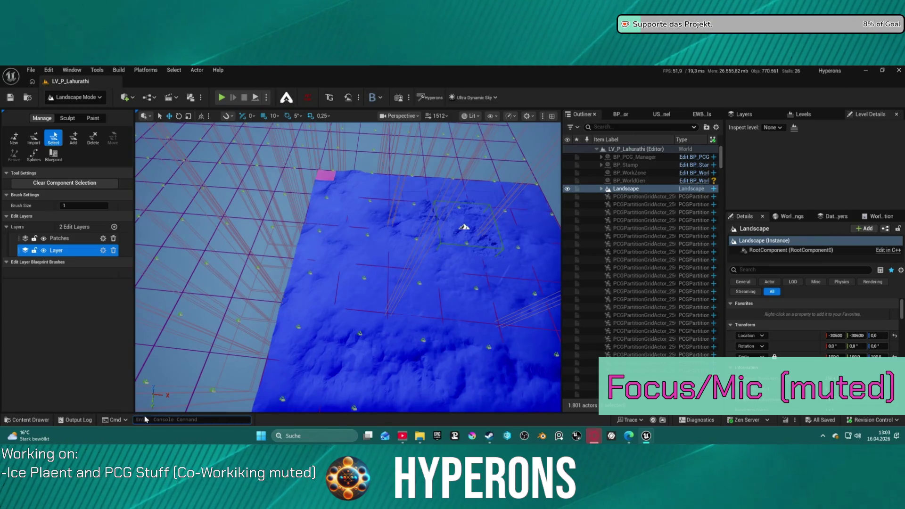
{"action": "type", "text": "r.VT.Flush"}
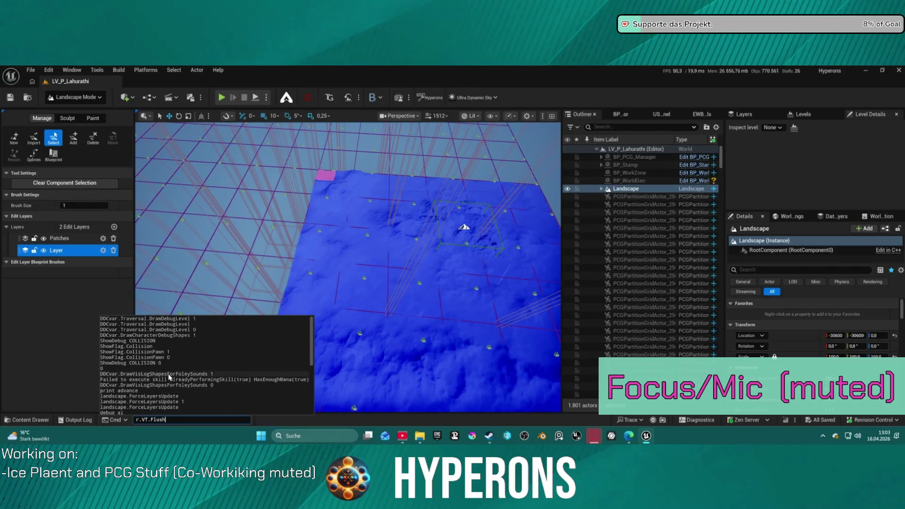
Step: Recall and run r.VT.Residency.Show 1 to display the virtual texture residency graphs
{"action": "scroll", "coordinate": [173, 376], "scroll_direction": "down", "scroll_amount": 4}
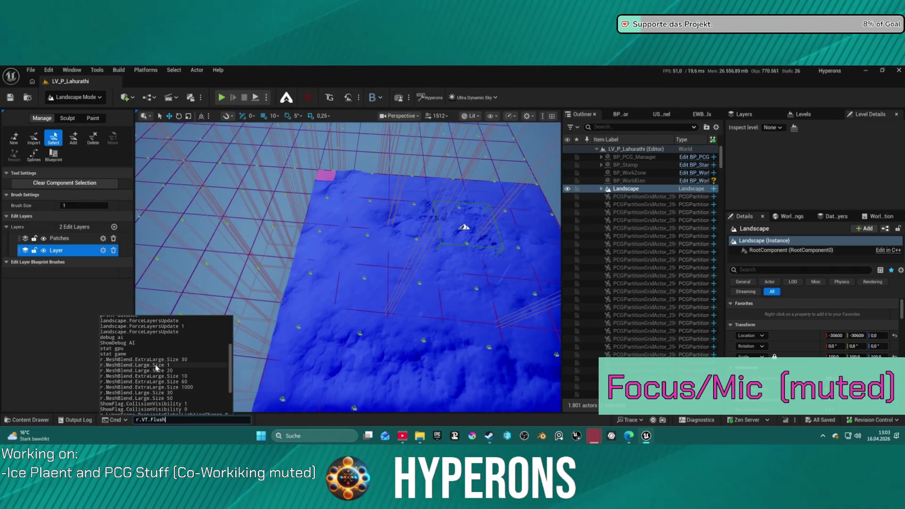
{"action": "scroll", "coordinate": [157, 367], "scroll_direction": "down", "scroll_amount": 3}
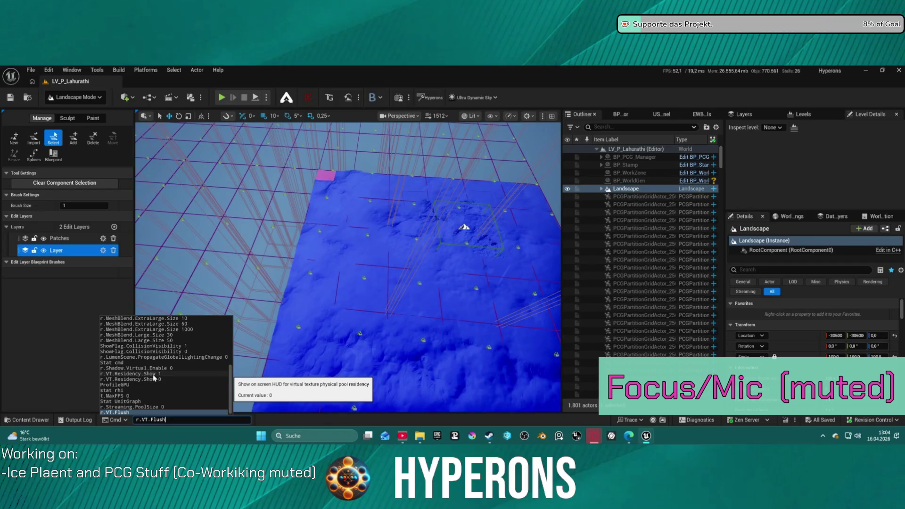
{"action": "left_click", "coordinate": [153, 373]}
{"action": "left_click", "coordinate": [153, 374]}
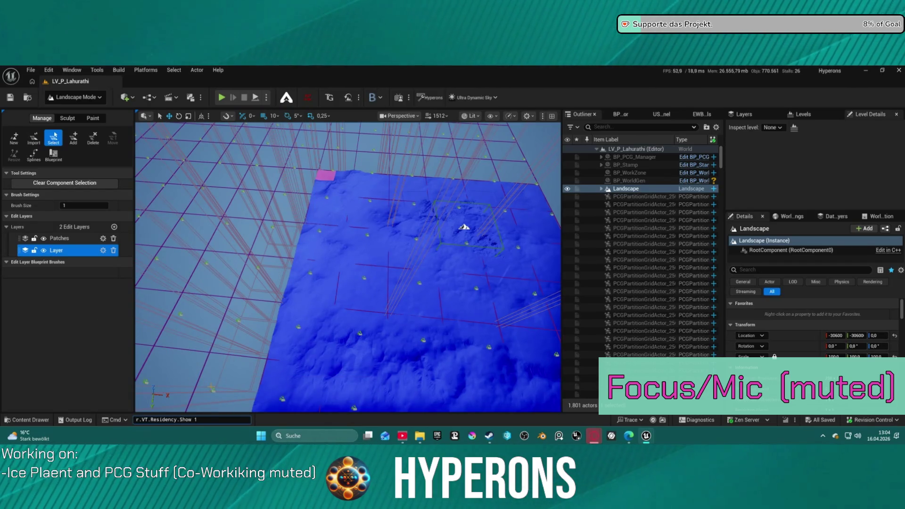
{"action": "key", "text": "Return"}
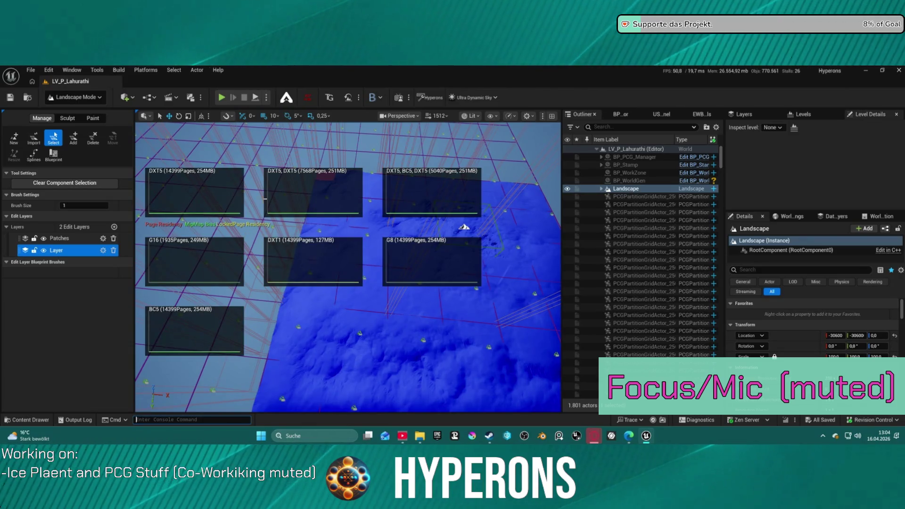
Step: Fly the camera to a new landscape view and start Play In Editor
{"action": "left_click_drag", "start_coordinate": [340, 171], "coordinate": [377, 181]}
{"action": "left_click_drag", "start_coordinate": [328, 206], "coordinate": [328, 206]}
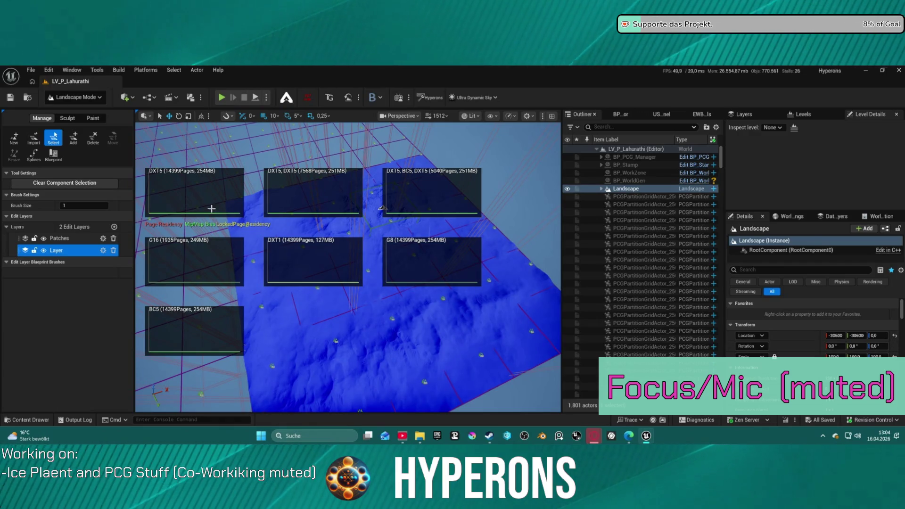
{"action": "key", "text": "alt+p"}
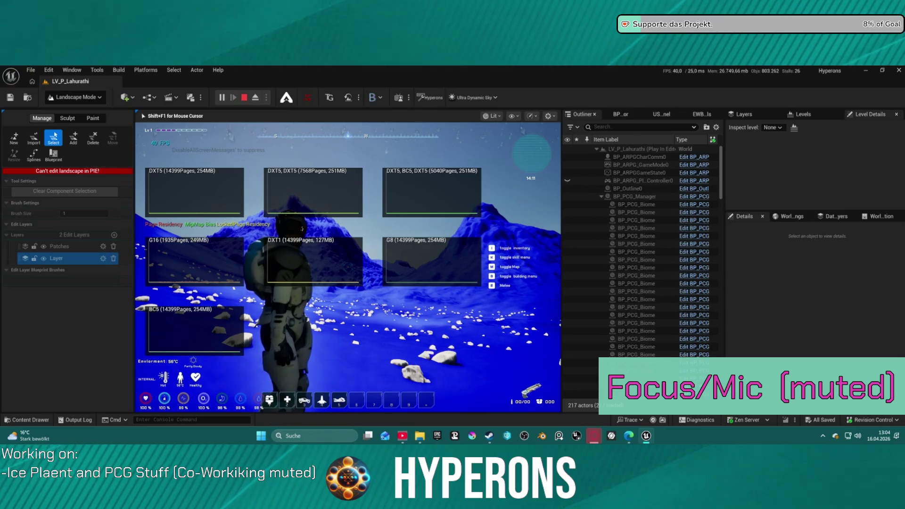
Step: Rerun r.VT.Flush and r.Streaming.PoolSize 0 from the console history
{"action": "key", "text": "super"}
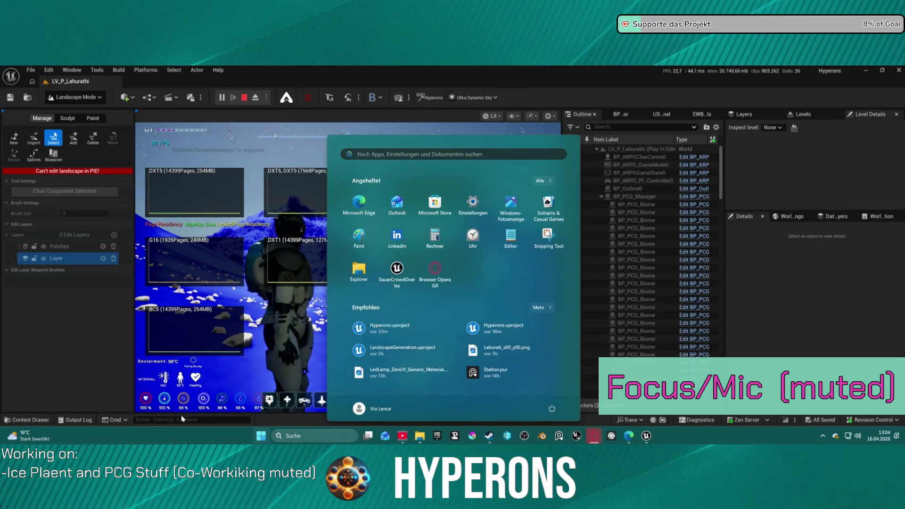
{"action": "left_click", "coordinate": [214, 419]}
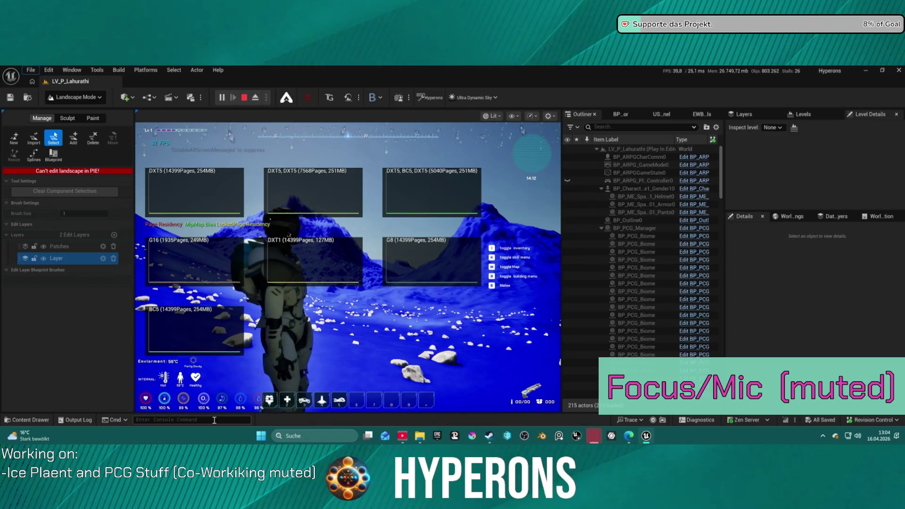
{"action": "key", "text": "Up"}
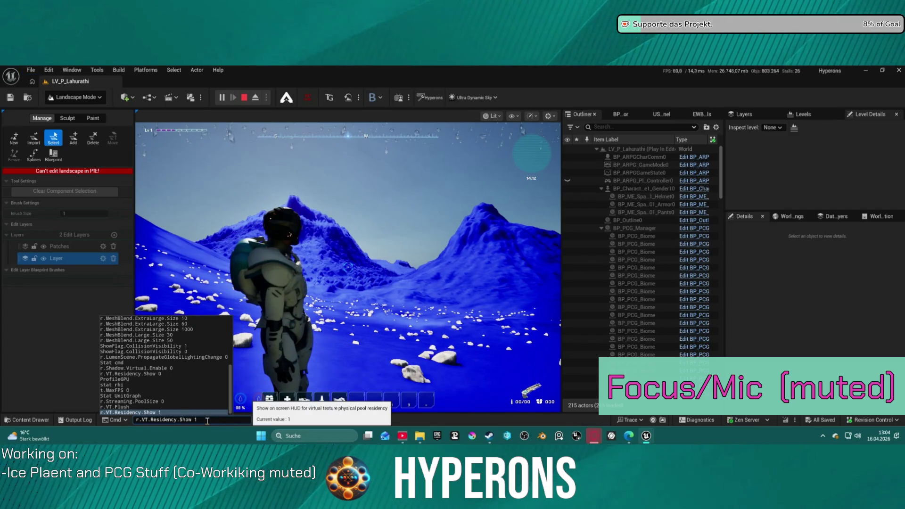
{"action": "key", "text": "Up"}
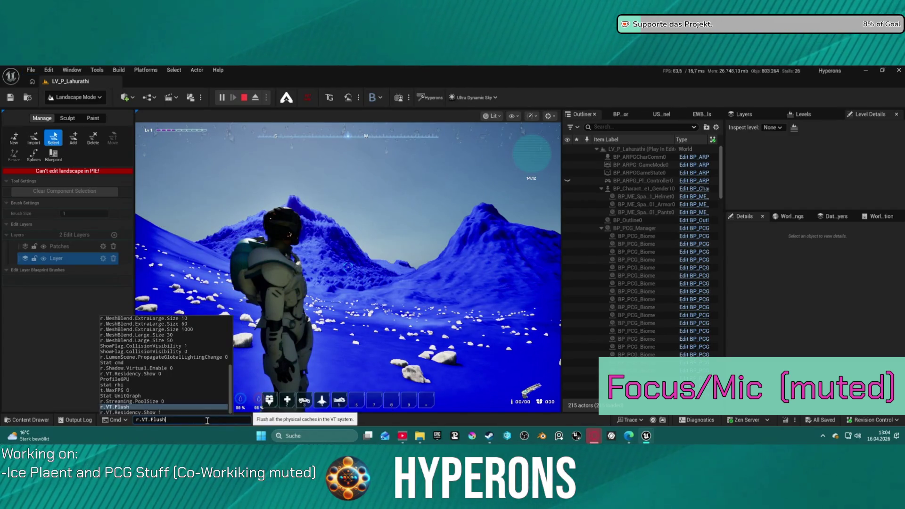
{"action": "key", "text": "Return"}
{"action": "key", "text": "Up"}
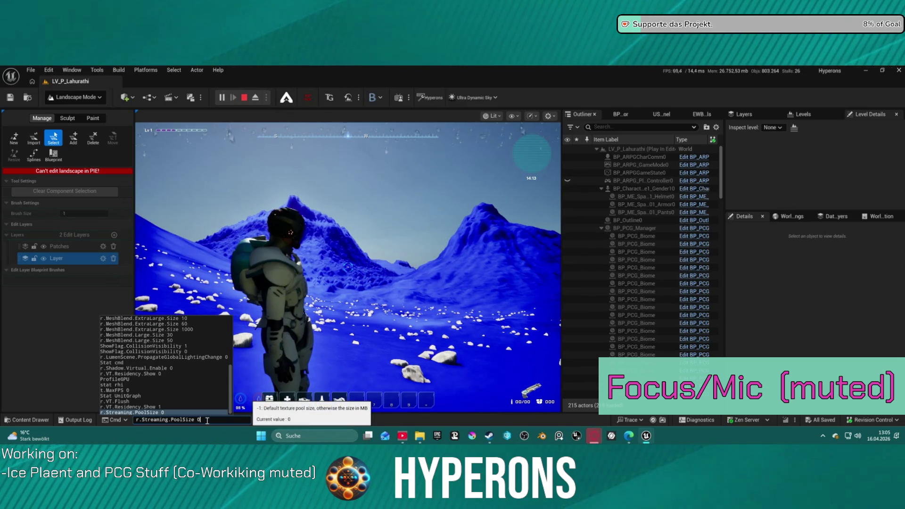
{"action": "key", "text": "Return"}
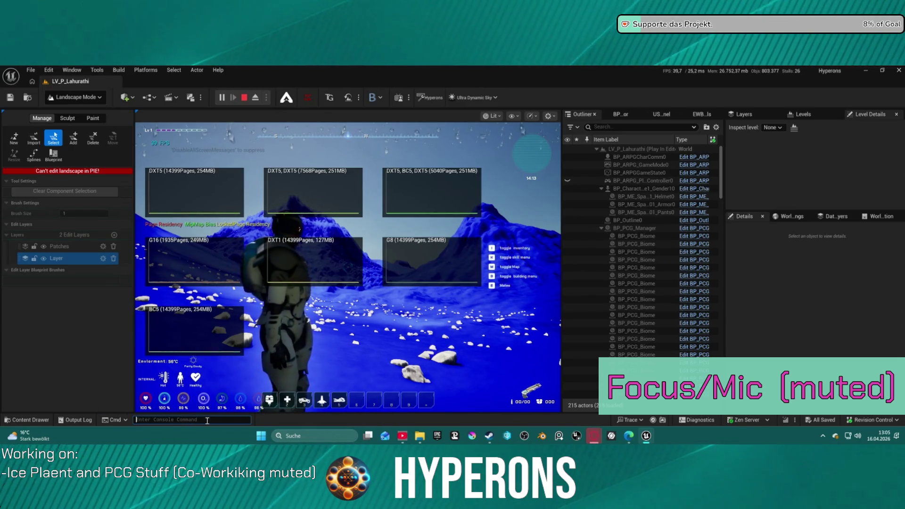
Step: Hide the residency graphs with r.VT.Residency.Show 0, then walk the character up the slope
{"action": "key", "text": "Up"}
{"action": "key", "text": "Up"}
{"action": "key", "text": "Up"}
{"action": "key", "text": "Return"}
{"action": "key", "text": "Up"}
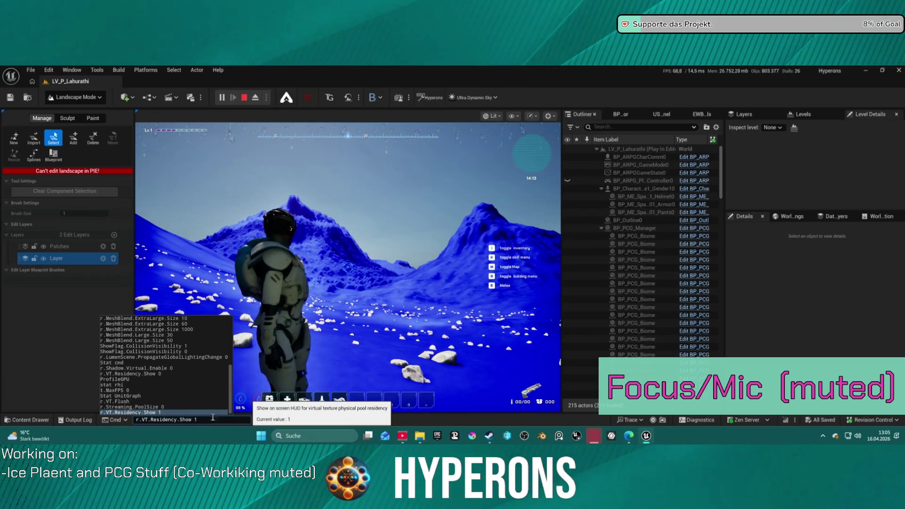
{"action": "key", "text": "BackSpace"}
{"action": "type", "text": "0"}
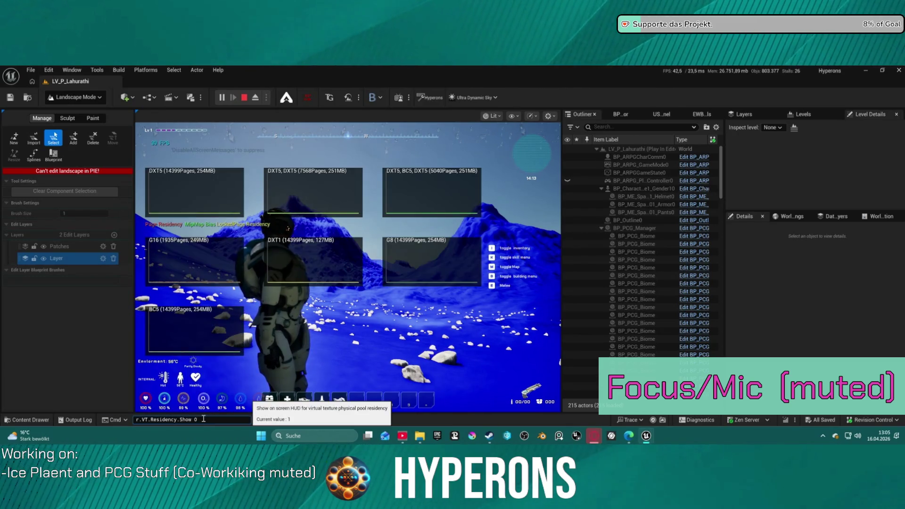
{"action": "key", "text": "Return"}
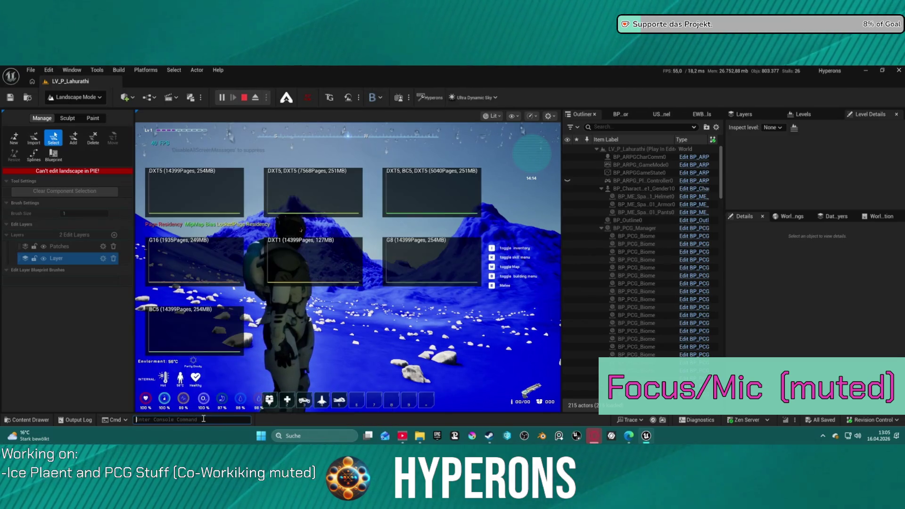
{"action": "key", "text": "Up"}
{"action": "key", "text": "Return"}
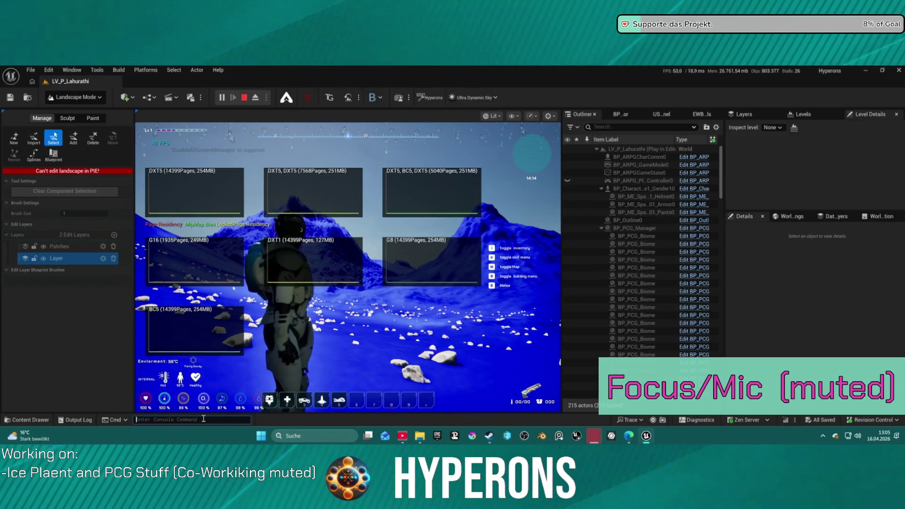
{"action": "key", "text": "Up"}
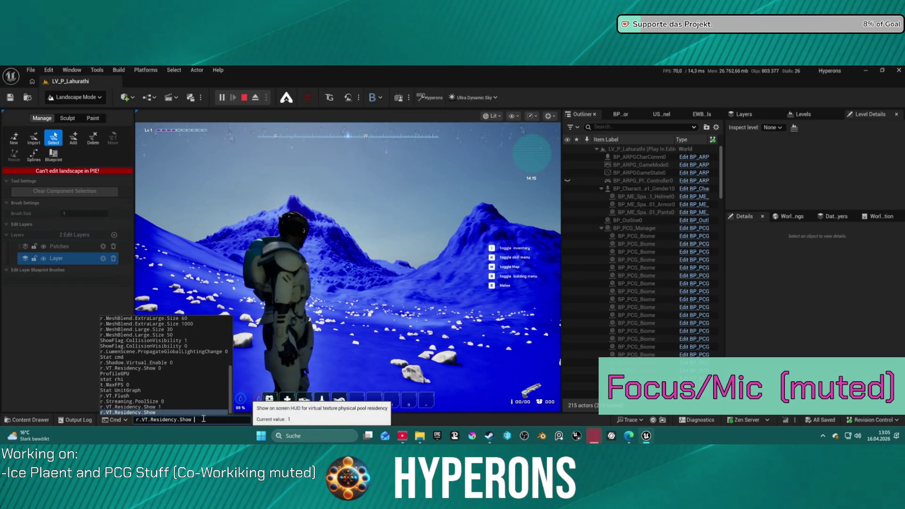
{"action": "key", "text": "Return"}
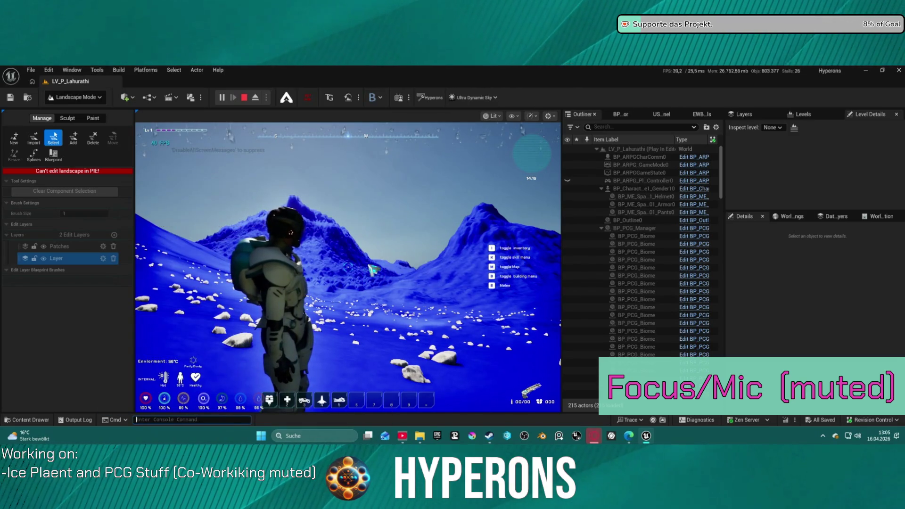
{"action": "left_click", "coordinate": [372, 269]}
{"action": "key", "text": "w"}
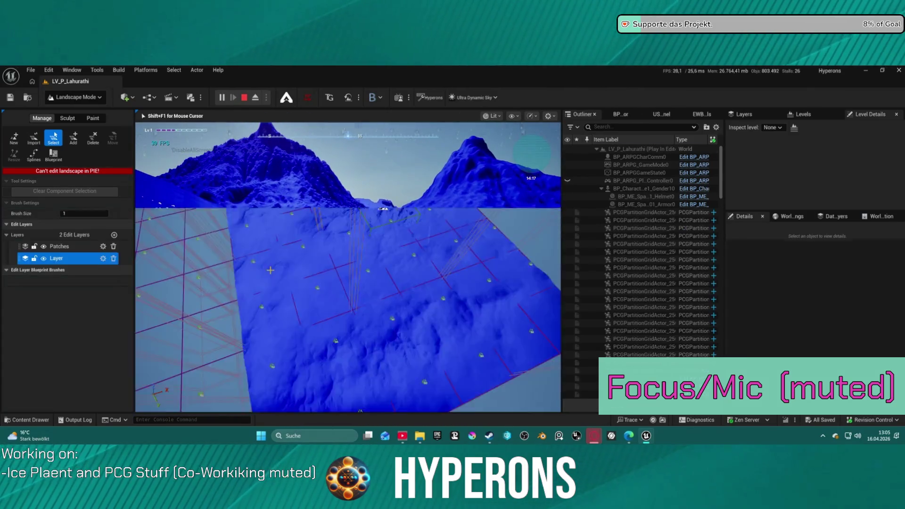
Step: Stop the play session and load LoadMap from File > Recent Levels
{"action": "key", "text": "Escape"}
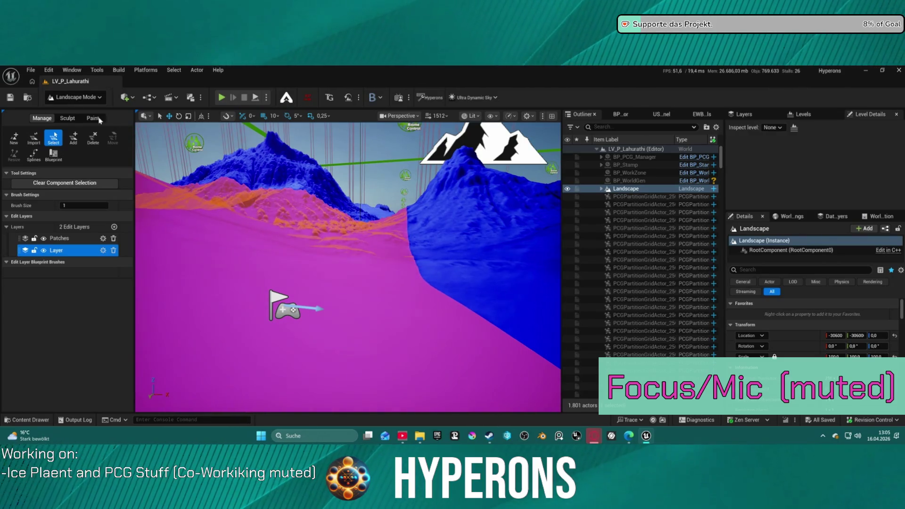
{"action": "left_click", "coordinate": [28, 71]}
{"action": "mouse_move", "coordinate": [70, 127]}
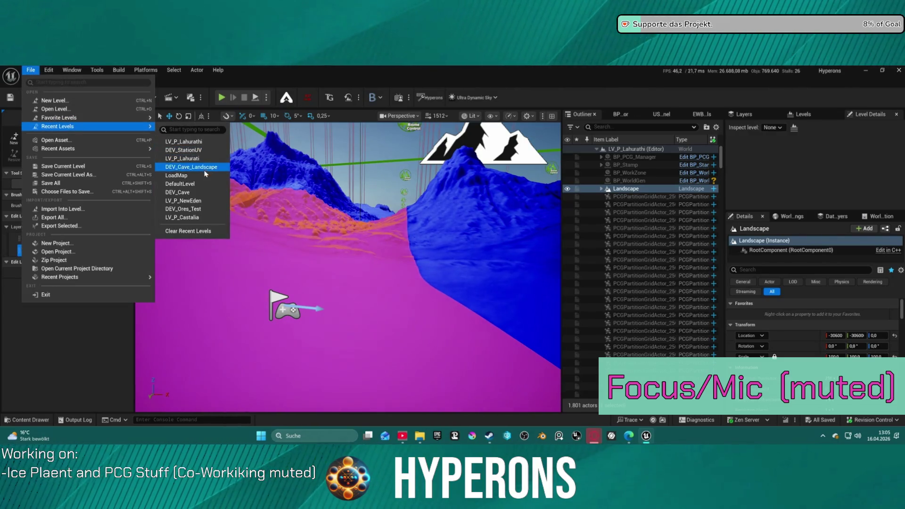
{"action": "left_click", "coordinate": [186, 176]}
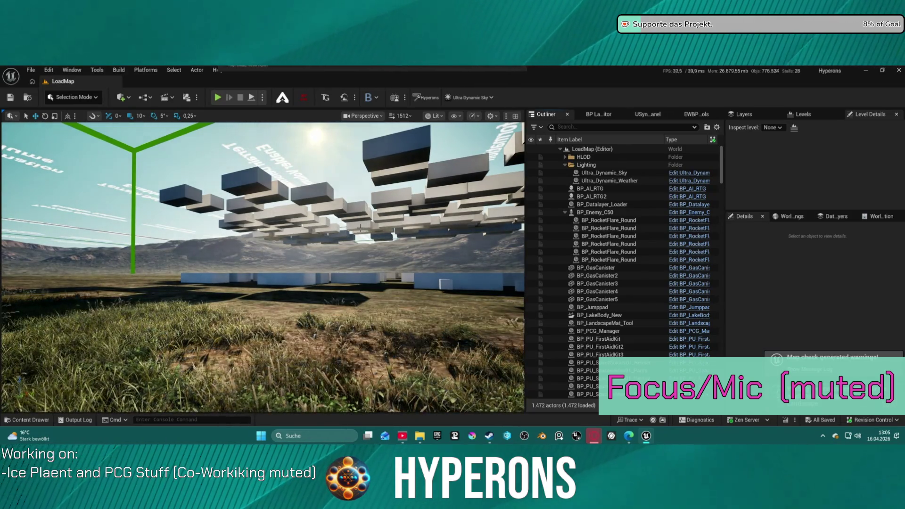
Step: Filter the Outliner for 'Lands', select Landscape and review its Details settings
{"action": "scroll", "coordinate": [620, 312], "scroll_direction": "down", "scroll_amount": 3}
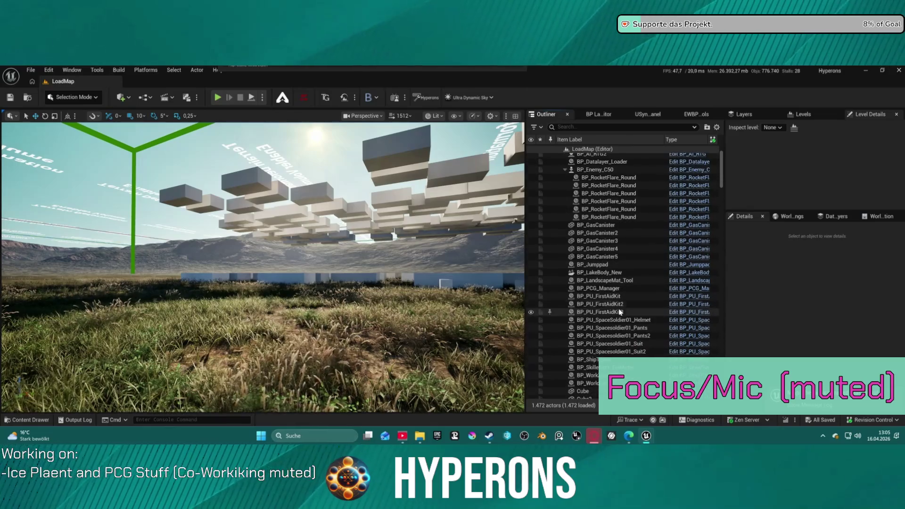
{"action": "scroll", "coordinate": [638, 286], "scroll_direction": "down", "scroll_amount": 3}
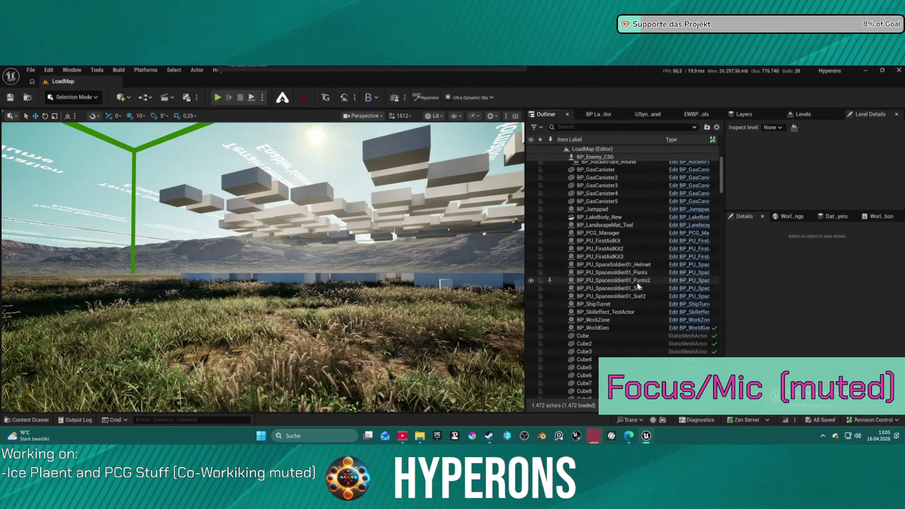
{"action": "scroll", "coordinate": [638, 286], "scroll_direction": "down", "scroll_amount": 15}
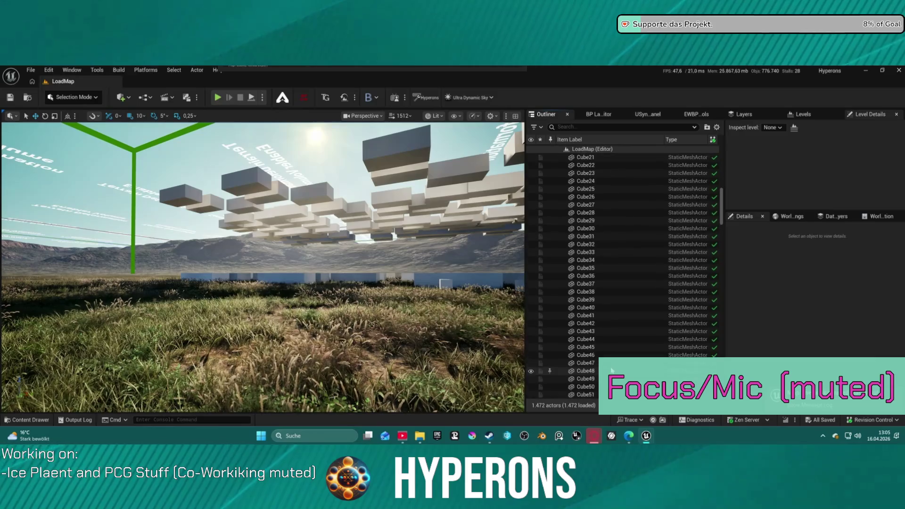
{"action": "left_click", "coordinate": [581, 127]}
{"action": "type", "text": "Lands"}
{"action": "left_click", "coordinate": [631, 158]}
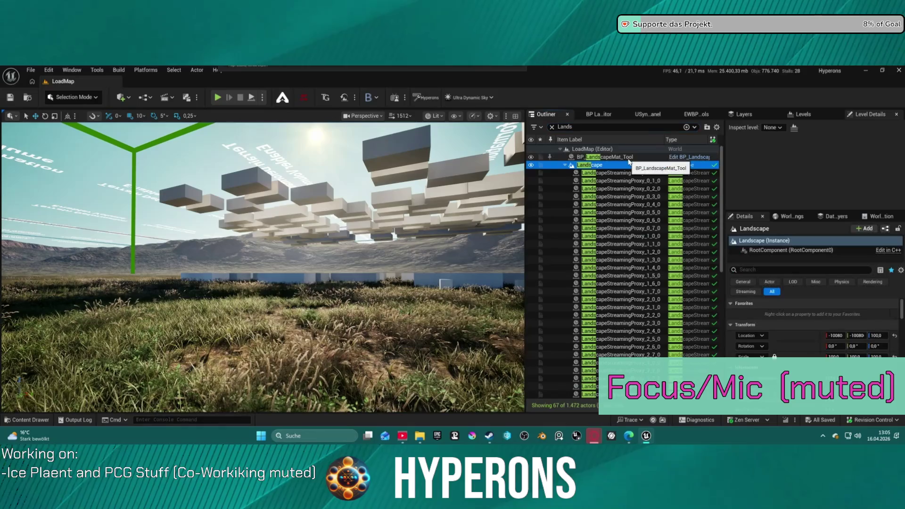
{"action": "scroll", "coordinate": [781, 336], "scroll_direction": "down", "scroll_amount": 3}
{"action": "scroll", "coordinate": [784, 340], "scroll_direction": "down", "scroll_amount": 2}
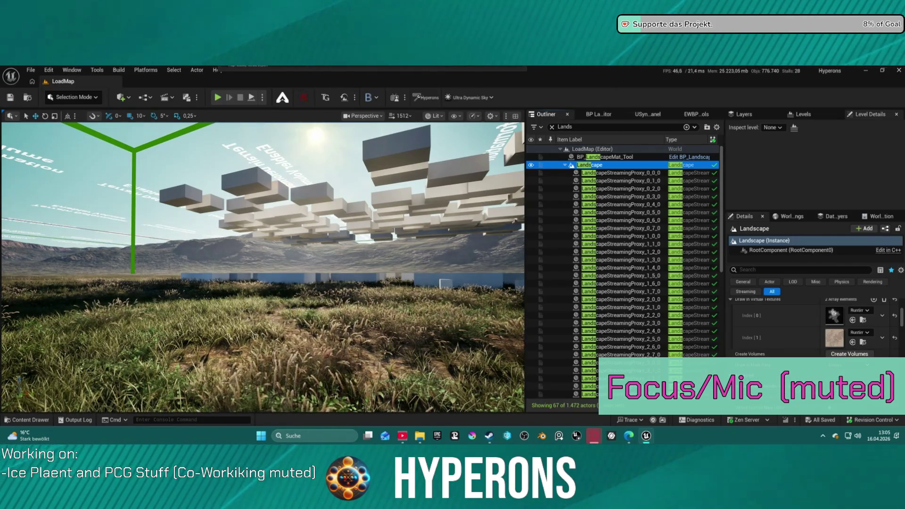
{"action": "scroll", "coordinate": [817, 337], "scroll_direction": "down", "scroll_amount": 3}
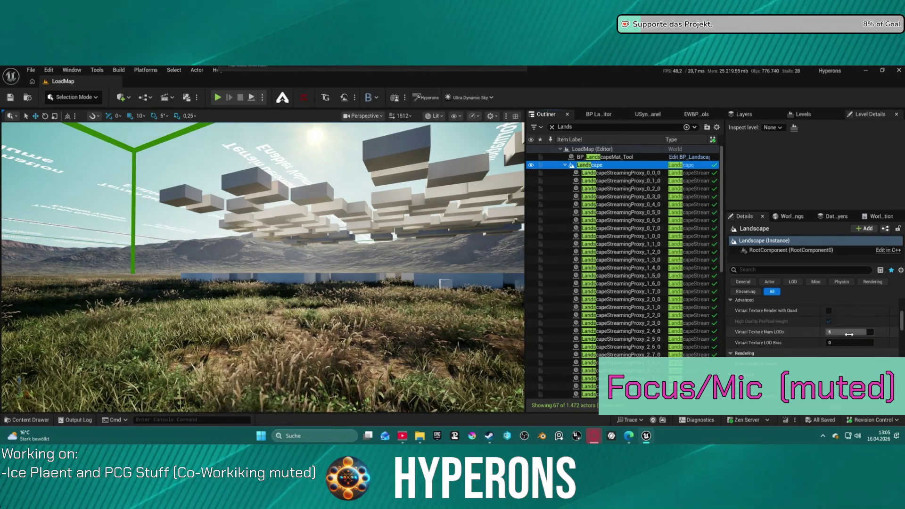
{"action": "scroll", "coordinate": [863, 342], "scroll_direction": "down", "scroll_amount": 5}
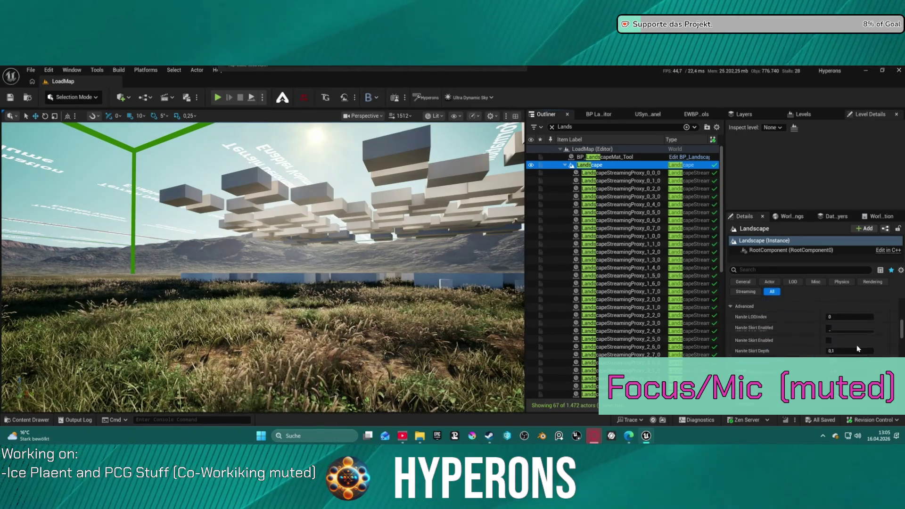
{"action": "scroll", "coordinate": [858, 348], "scroll_direction": "down", "scroll_amount": 5}
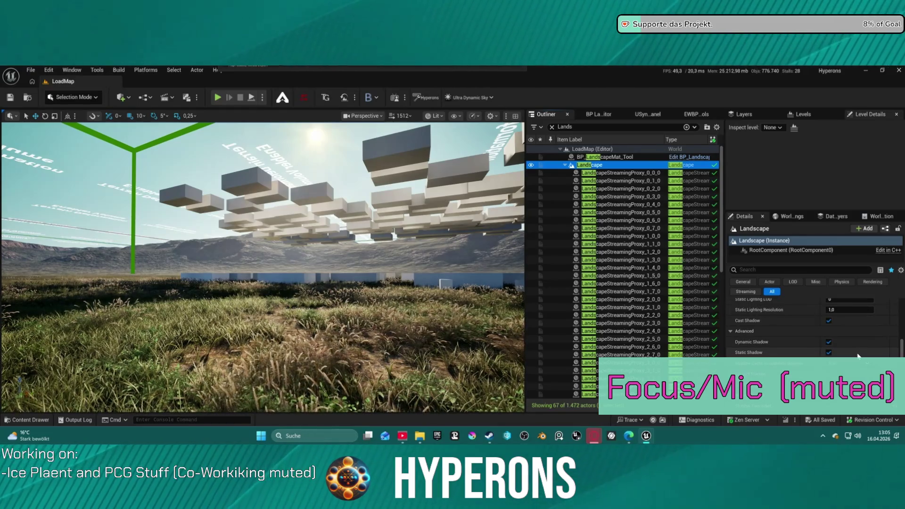
Step: Close the File menu, collapse the Landscape row and refocus the Outliner search
{"action": "left_click", "coordinate": [30, 71]}
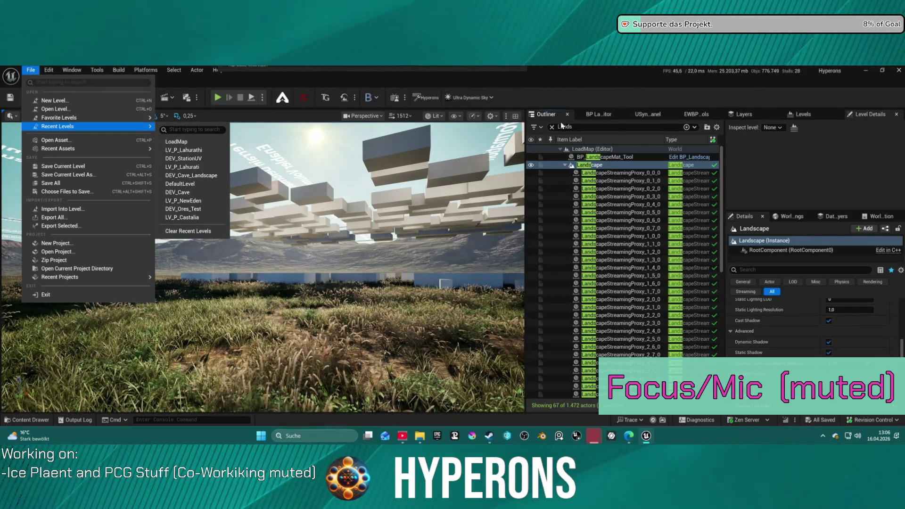
{"action": "left_click", "coordinate": [566, 165]}
{"action": "left_click", "coordinate": [567, 166]}
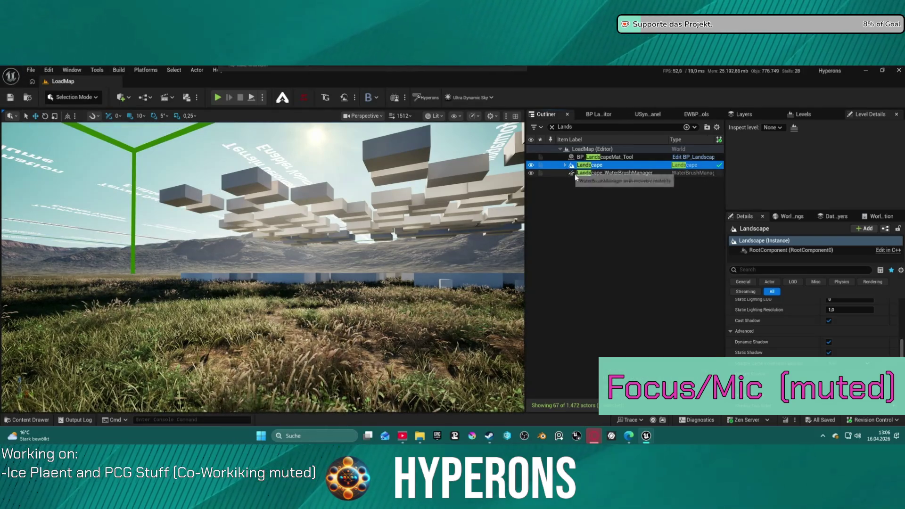
{"action": "left_click", "coordinate": [568, 128]}
Step: Search 'rvt' and inspect the Color-Medium, Color-Small and Height RVT volumes
{"action": "type", "text": "rvt"}
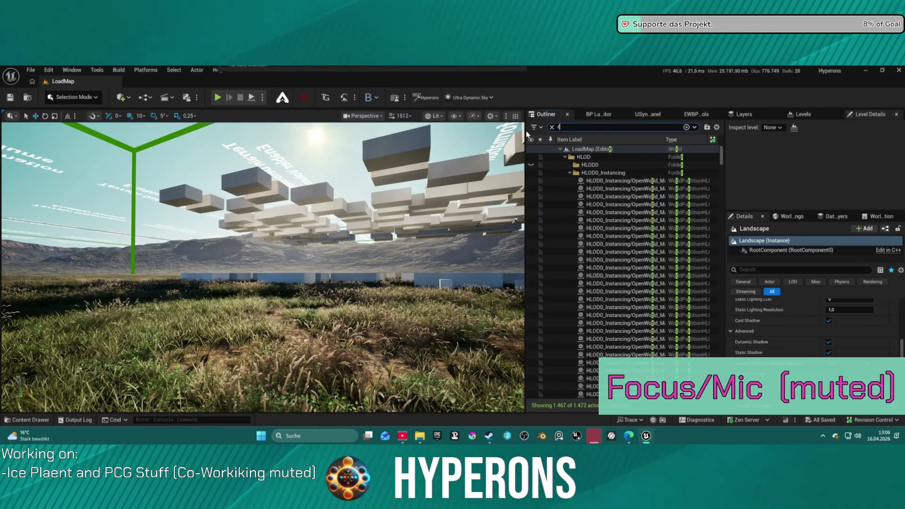
{"action": "left_click", "coordinate": [627, 158]}
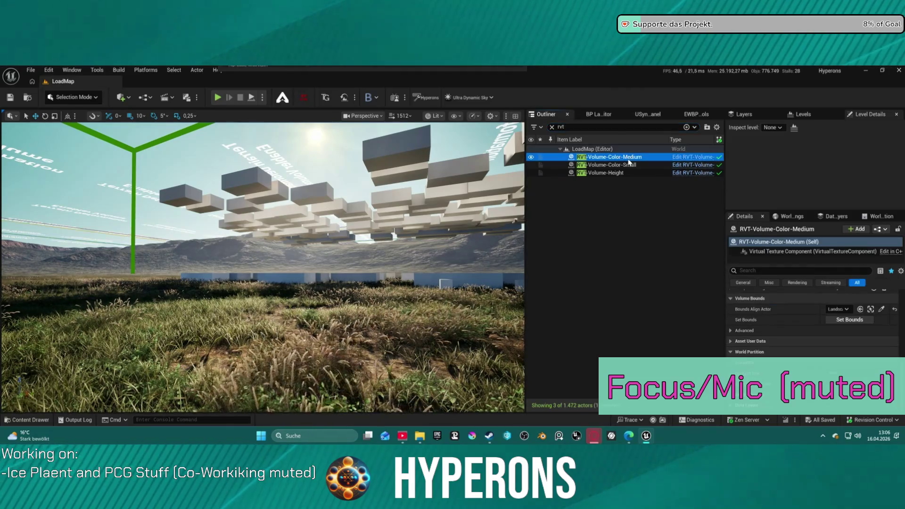
{"action": "left_click", "coordinate": [629, 166]}
{"action": "left_click", "coordinate": [619, 173]}
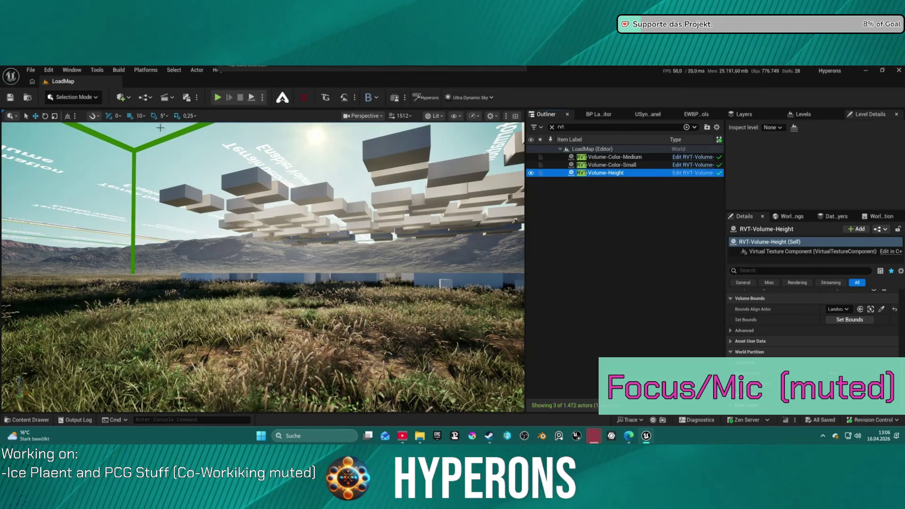
Step: Reload LoadMap, then open LV_P_Lahurathi from Recent Levels
{"action": "left_click", "coordinate": [30, 70]}
{"action": "mouse_move", "coordinate": [141, 126]}
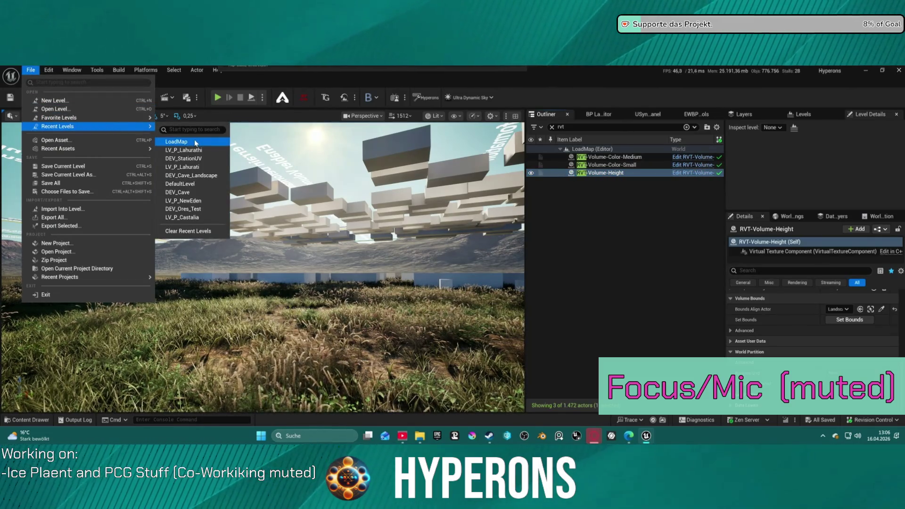
{"action": "left_click", "coordinate": [196, 144]}
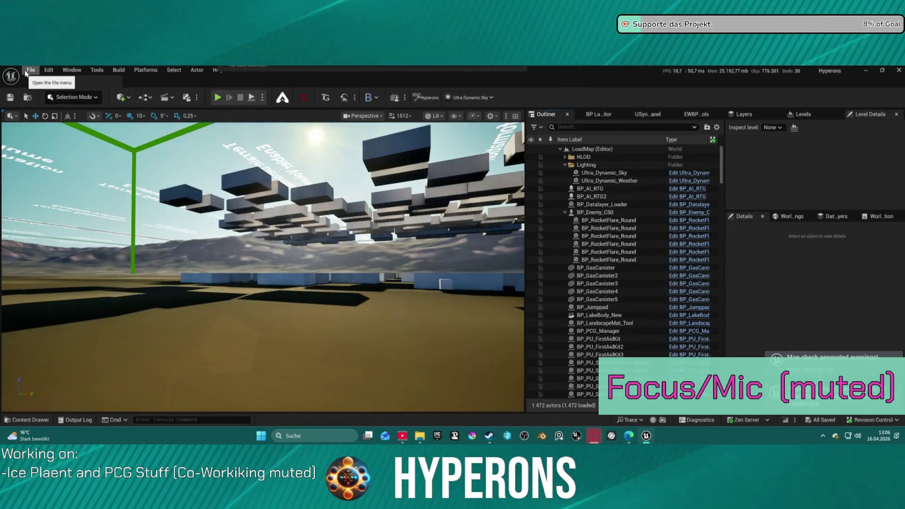
{"action": "left_click", "coordinate": [30, 70]}
{"action": "mouse_move", "coordinate": [94, 127]}
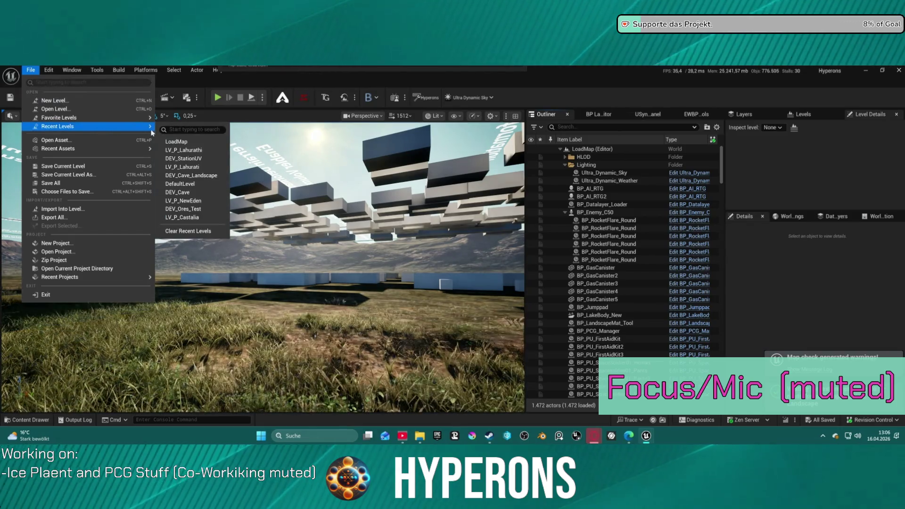
{"action": "left_click", "coordinate": [214, 151]}
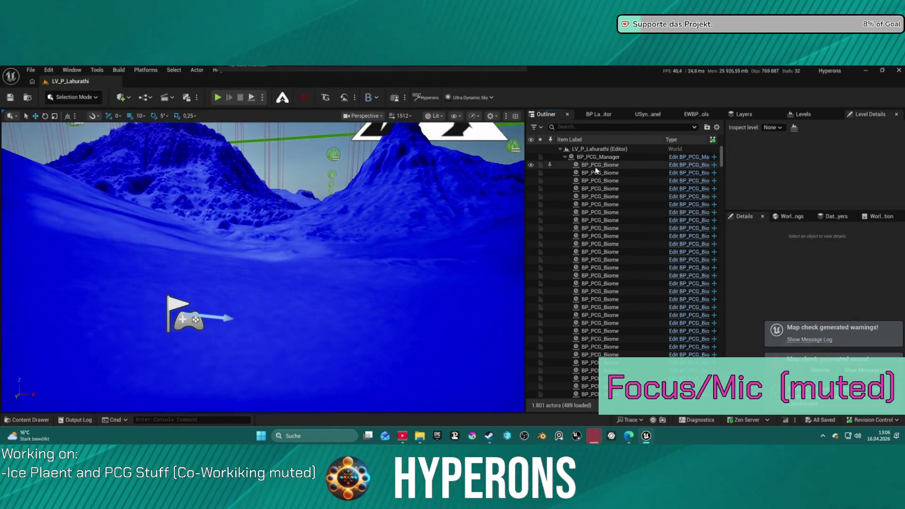
Step: Collapse BP_PCG_Manager, select Landscape and dismiss the Map Check warning
{"action": "left_click", "coordinate": [565, 157]}
{"action": "left_click", "coordinate": [612, 244]}
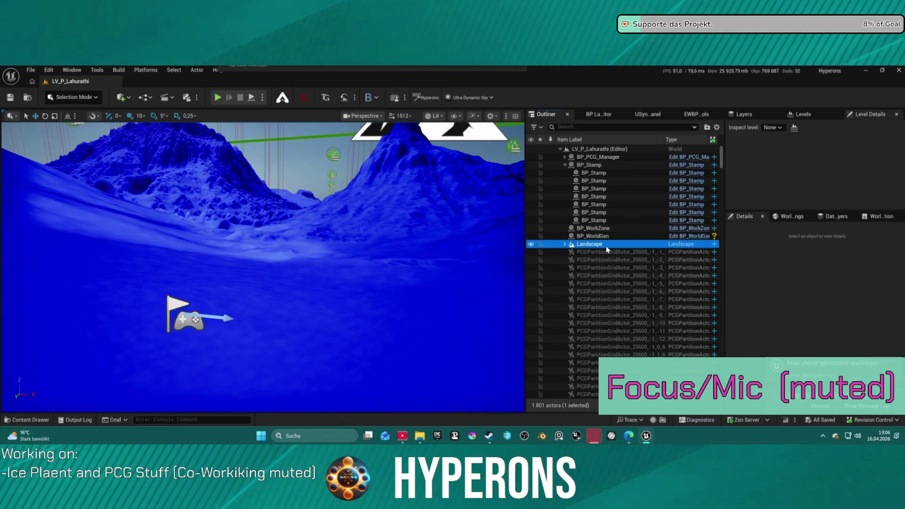
{"action": "left_click", "coordinate": [821, 407]}
{"action": "scroll", "coordinate": [839, 377], "scroll_direction": "down", "scroll_amount": 10}
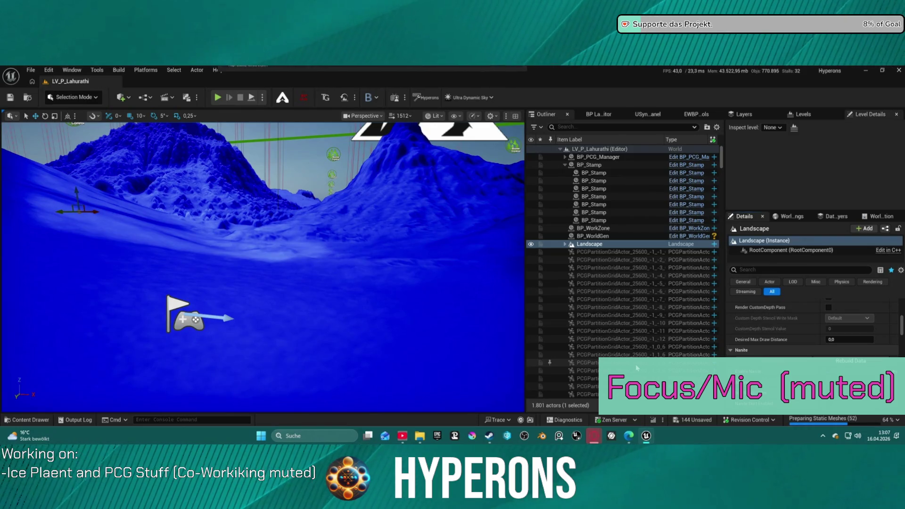
Step: Look around the mountains and scroll through the Landscape's Nanite, Virtual Texture and material settings
{"action": "left_click_drag", "start_coordinate": [495, 236], "coordinate": [494, 236]}
{"action": "left_click_drag", "start_coordinate": [403, 168], "coordinate": [403, 169]}
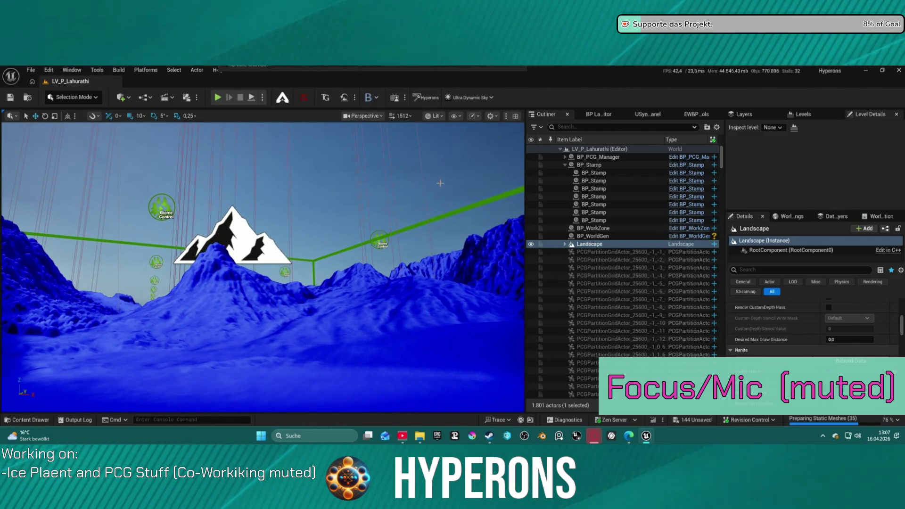
{"action": "scroll", "coordinate": [790, 368], "scroll_direction": "down", "scroll_amount": 5}
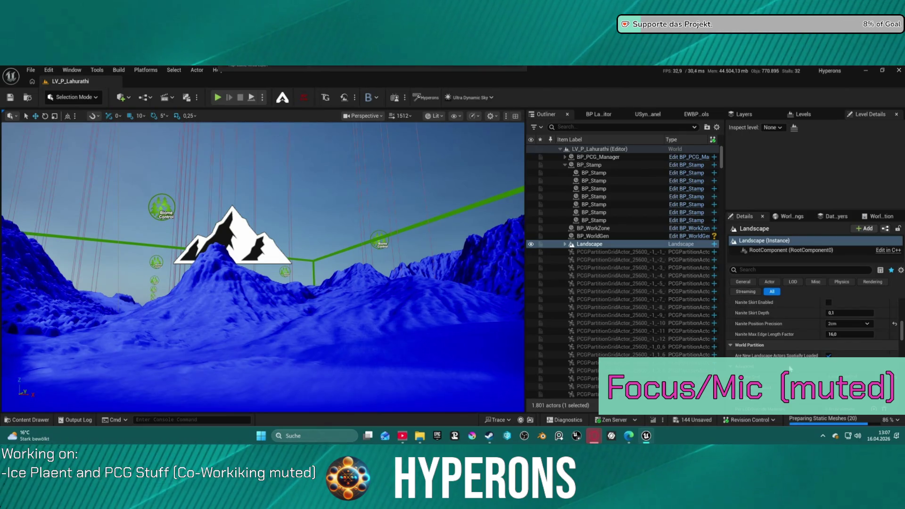
{"action": "scroll", "coordinate": [789, 369], "scroll_direction": "up", "scroll_amount": 1}
{"action": "scroll", "coordinate": [793, 364], "scroll_direction": "up", "scroll_amount": 4}
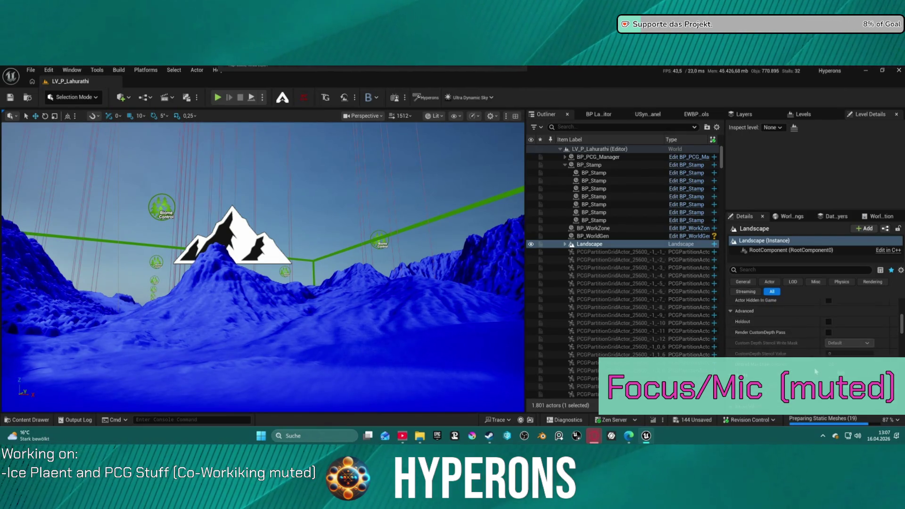
{"action": "scroll", "coordinate": [816, 358], "scroll_direction": "up", "scroll_amount": 5}
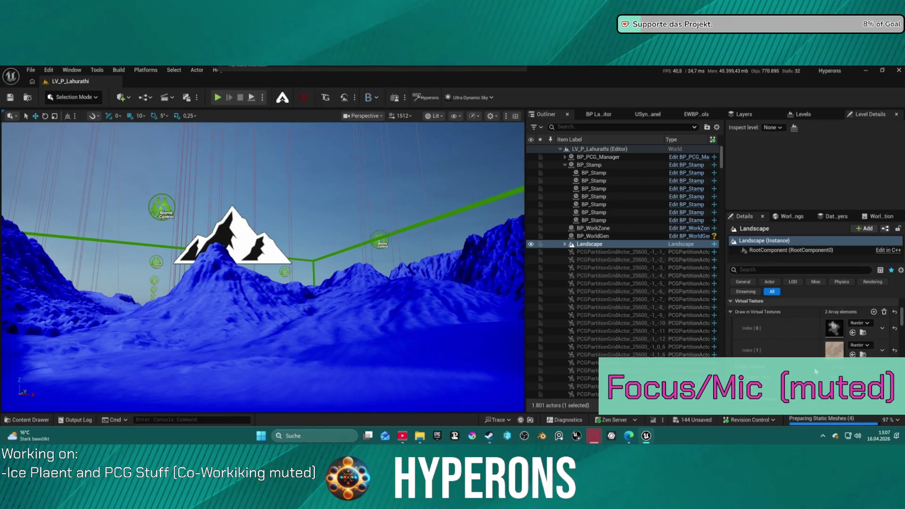
{"action": "scroll", "coordinate": [823, 351], "scroll_direction": "down", "scroll_amount": 5}
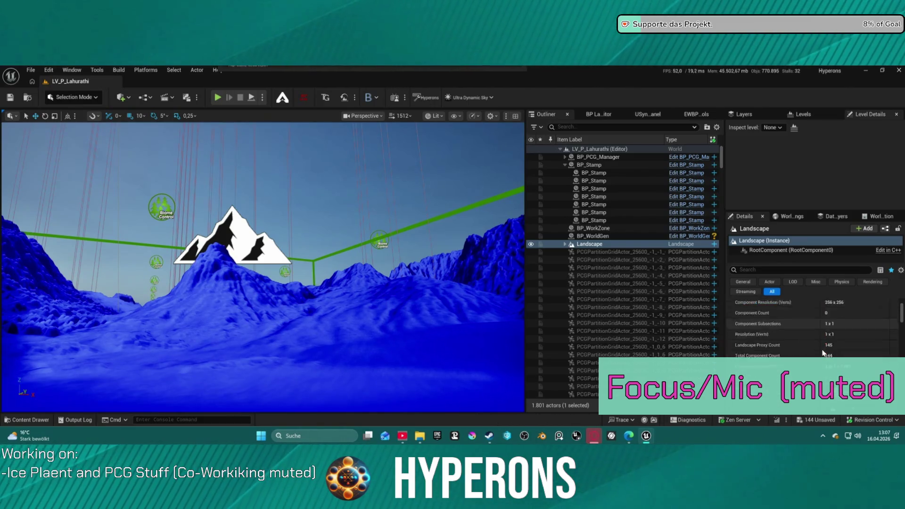
{"action": "scroll", "coordinate": [825, 349], "scroll_direction": "up", "scroll_amount": 2}
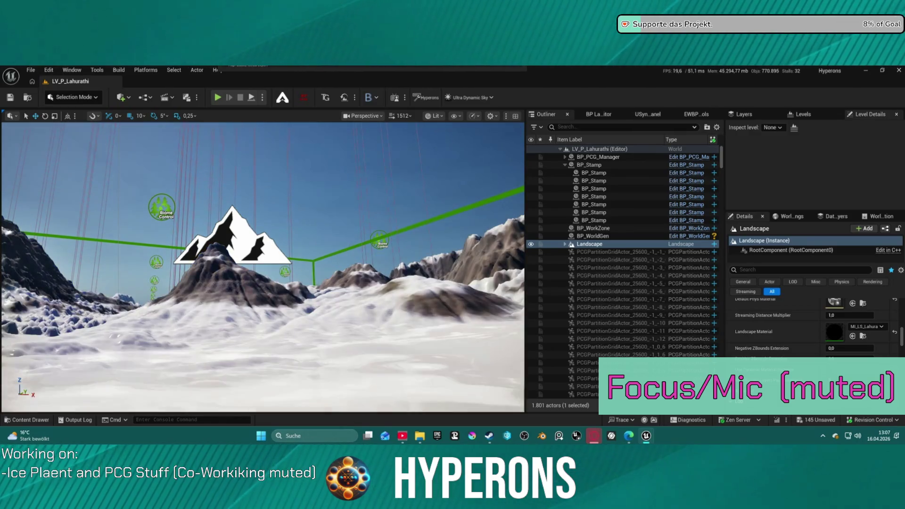
{"action": "scroll", "coordinate": [262, 266], "scroll_direction": "down", "scroll_amount": 3}
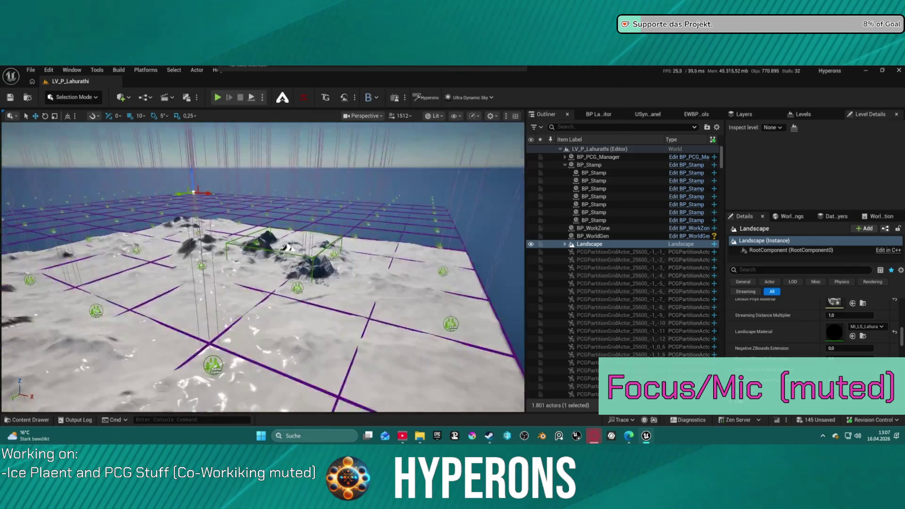
{"action": "scroll", "coordinate": [262, 266], "scroll_direction": "down", "scroll_amount": 2}
{"action": "key", "text": "w"}
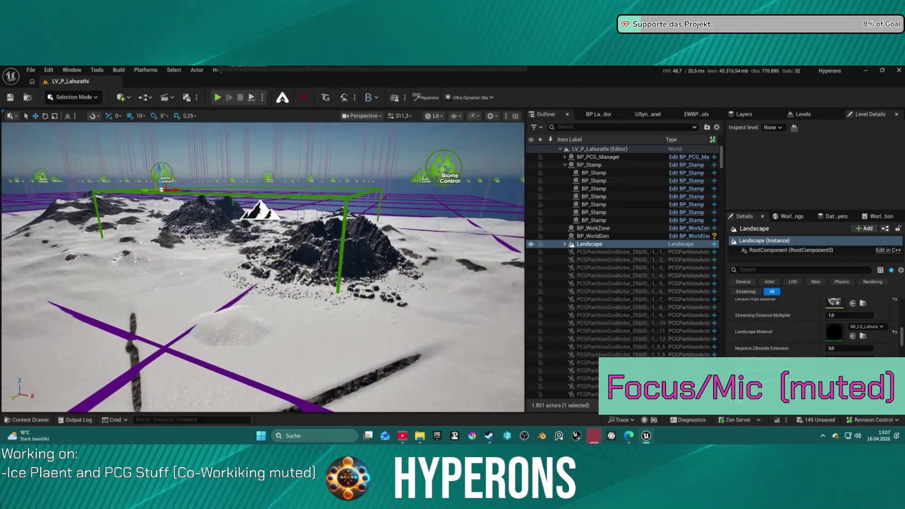
{"action": "scroll", "coordinate": [262, 267], "scroll_direction": "down", "scroll_amount": 3}
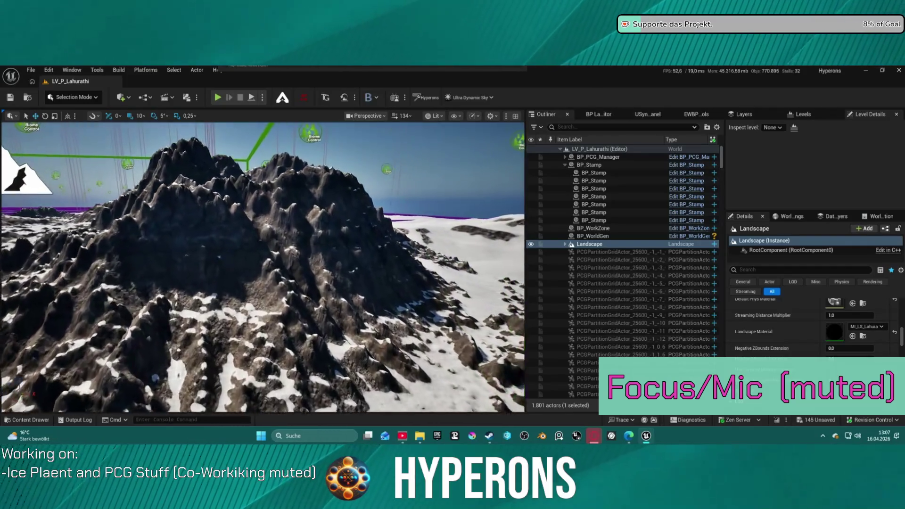
{"action": "scroll", "coordinate": [262, 267], "scroll_direction": "down", "scroll_amount": 2}
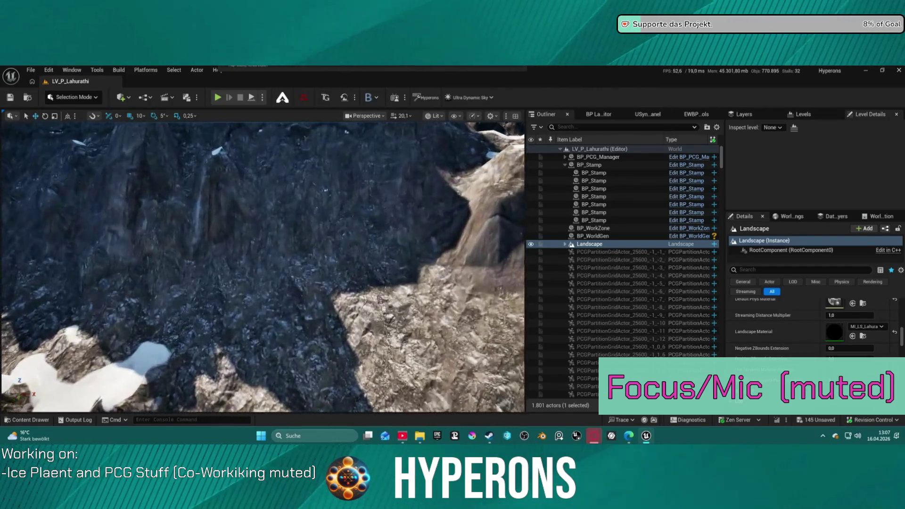
{"action": "scroll", "coordinate": [262, 266], "scroll_direction": "down", "scroll_amount": 1}
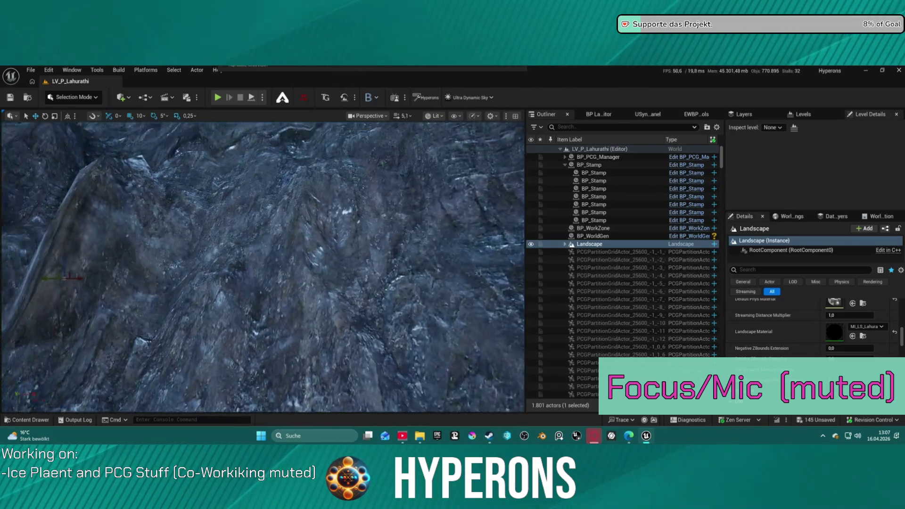
{"action": "scroll", "coordinate": [262, 266], "scroll_direction": "up", "scroll_amount": 1}
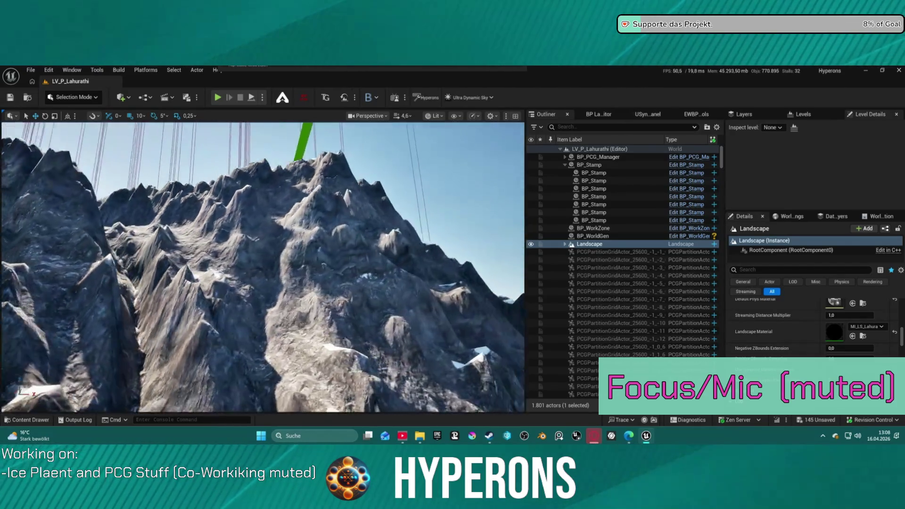
{"action": "scroll", "coordinate": [262, 266], "scroll_direction": "up", "scroll_amount": 2}
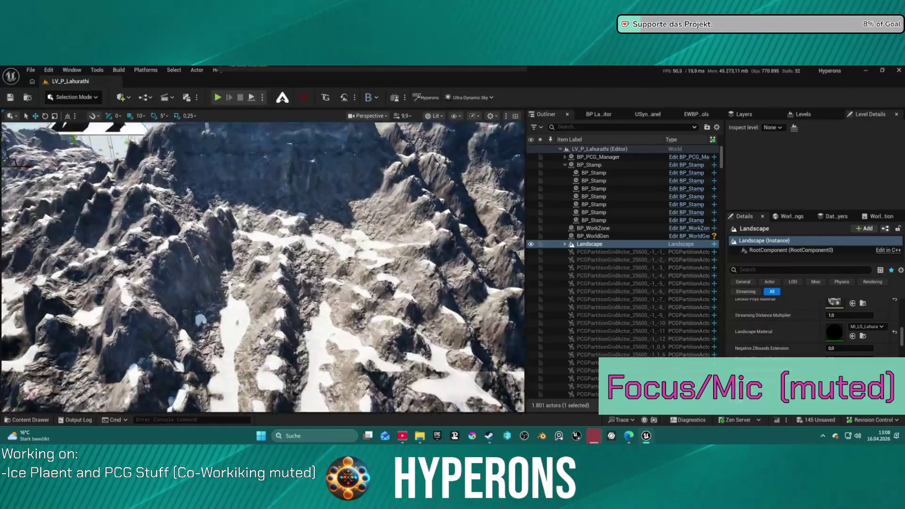
{"action": "scroll", "coordinate": [427, 181], "scroll_direction": "down", "scroll_amount": 3}
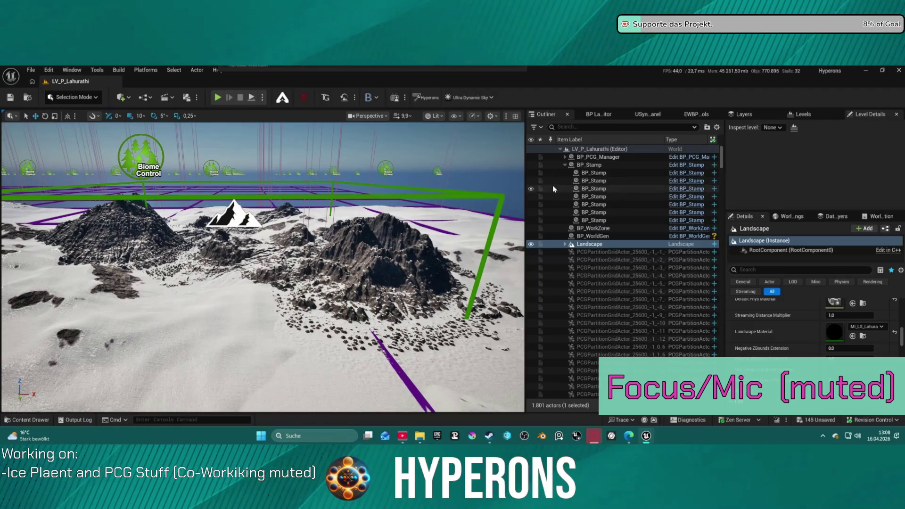
Step: Select the seven BP_Stamp actors in the Outliner and delete them
{"action": "left_click", "coordinate": [608, 220]}
{"action": "left_click", "coordinate": [608, 181], "text": "shift"}
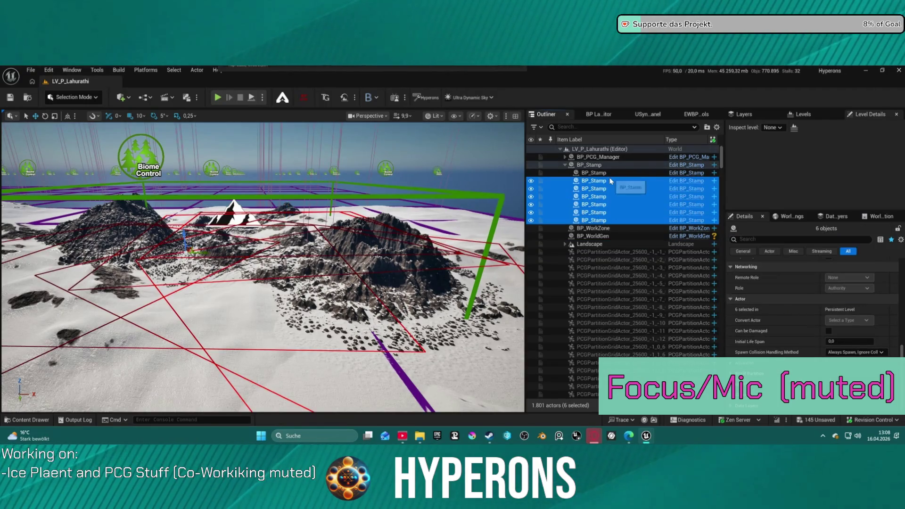
{"action": "left_click", "coordinate": [597, 172], "text": "shift"}
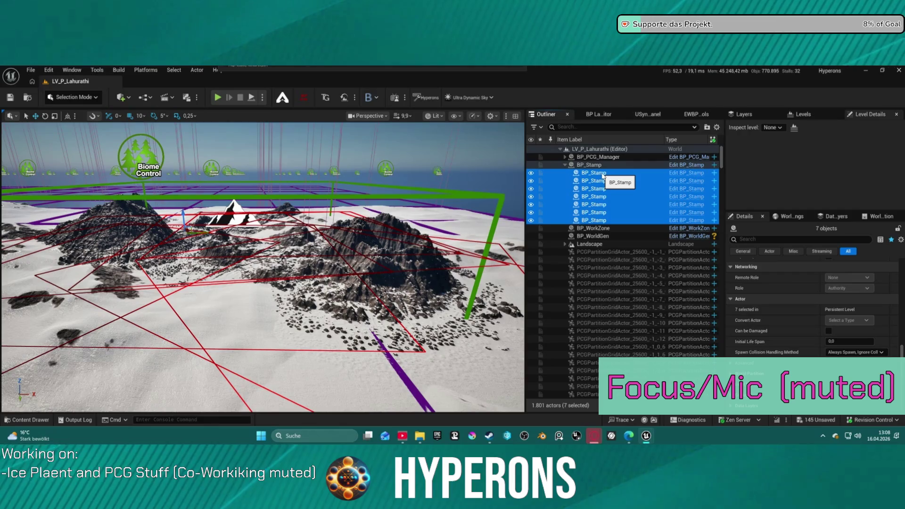
{"action": "key", "text": "Delete"}
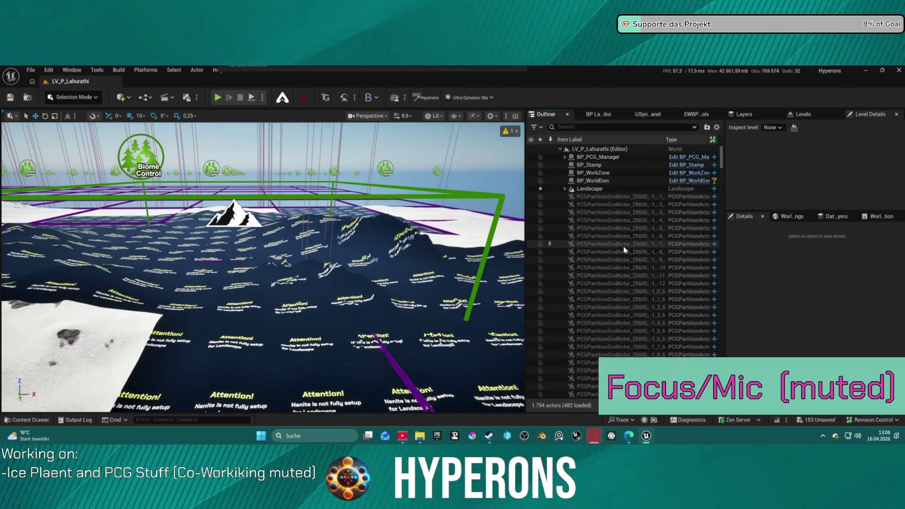
Step: Rebuild the Landscape's Nanite data and view the snowy valley
{"action": "left_click", "coordinate": [587, 189]}
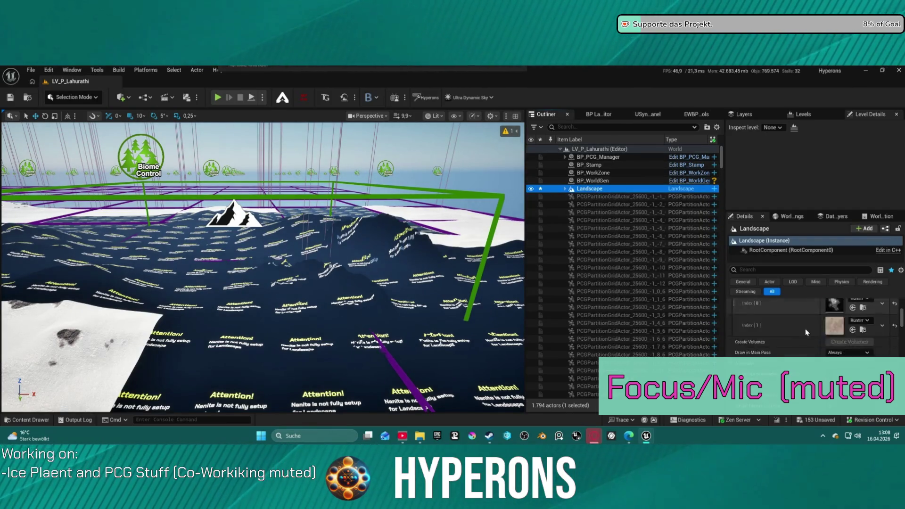
{"action": "left_click", "coordinate": [843, 337]}
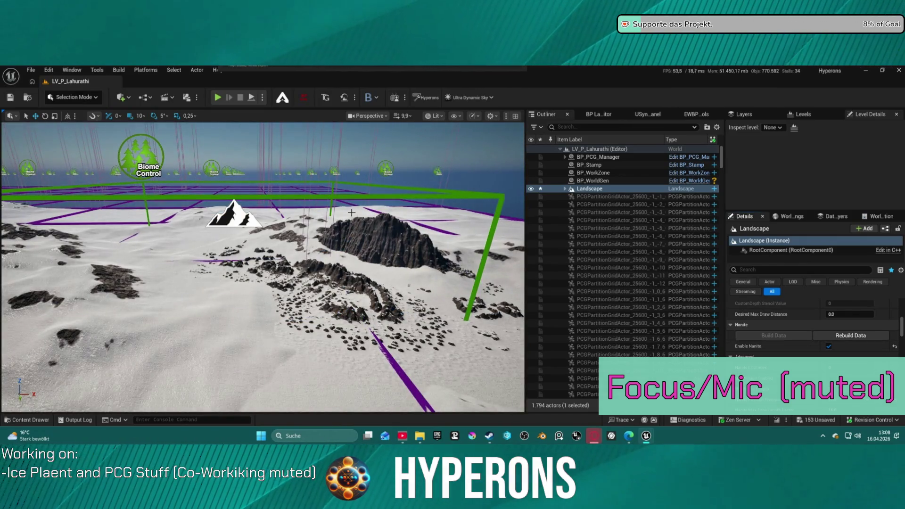
{"action": "mouse_move", "coordinate": [373, 295]}
{"action": "left_mouse_down"}
{"action": "mouse_move", "coordinate": [372, 250]}
{"action": "mouse_move", "coordinate": [398, 250]}
{"action": "left_mouse_up"}
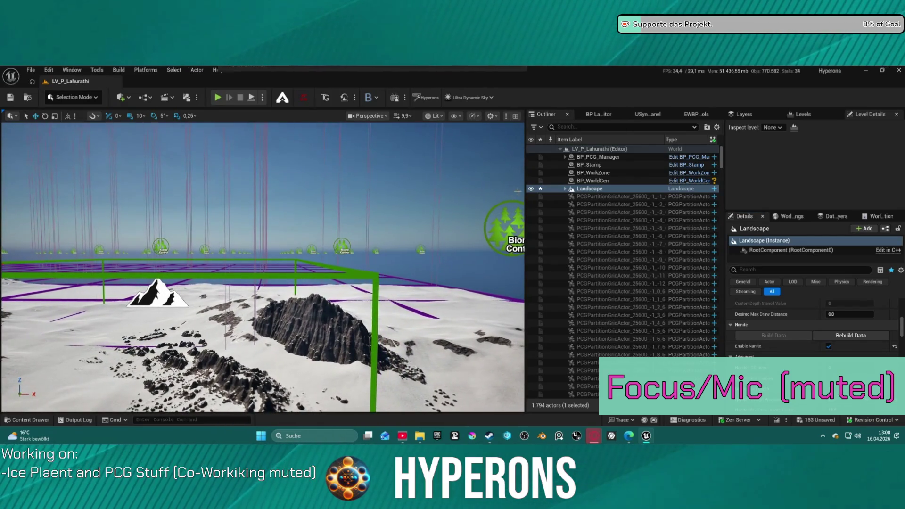
{"action": "left_click", "coordinate": [589, 158]}
Step: Delete the last BP_Stamp actor and rebuild the Landscape's Nanite data
{"action": "left_click", "coordinate": [590, 165]}
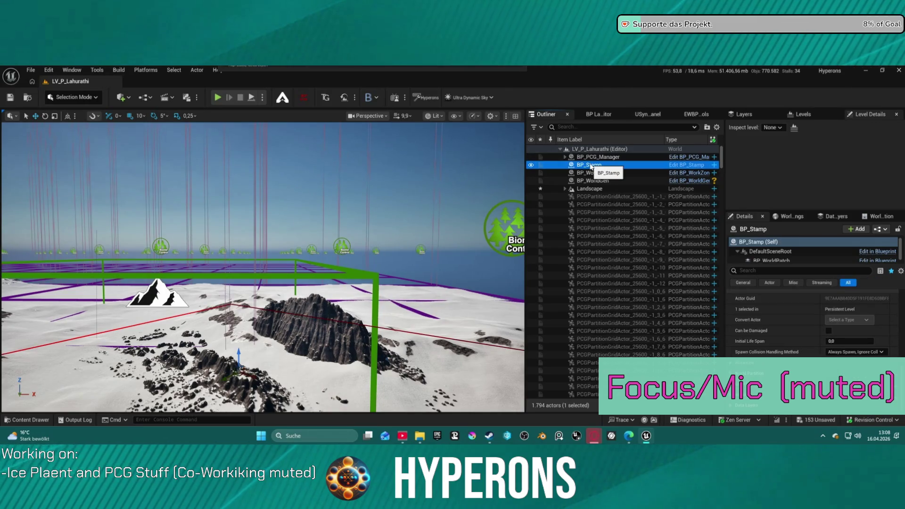
{"action": "key", "text": "Delete"}
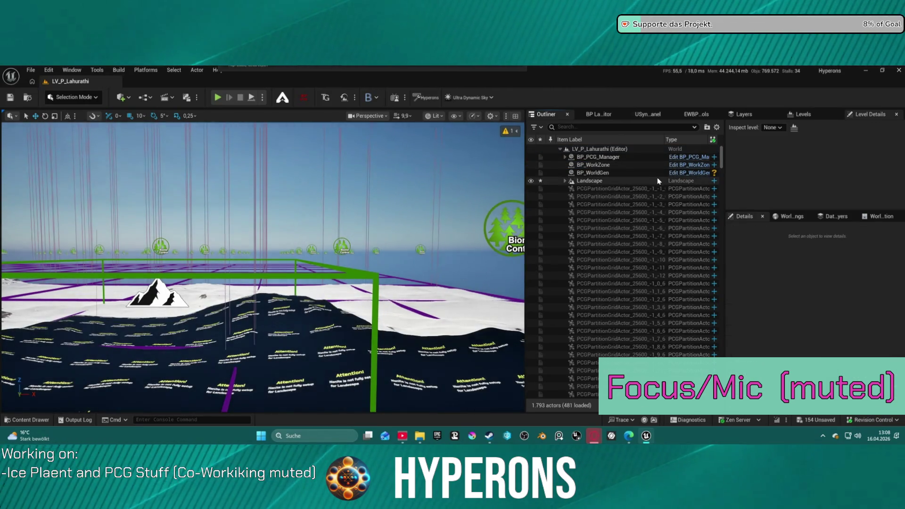
{"action": "left_click", "coordinate": [658, 181]}
{"action": "scroll", "coordinate": [857, 372], "scroll_direction": "down", "scroll_amount": 10}
{"action": "left_click", "coordinate": [858, 371]}
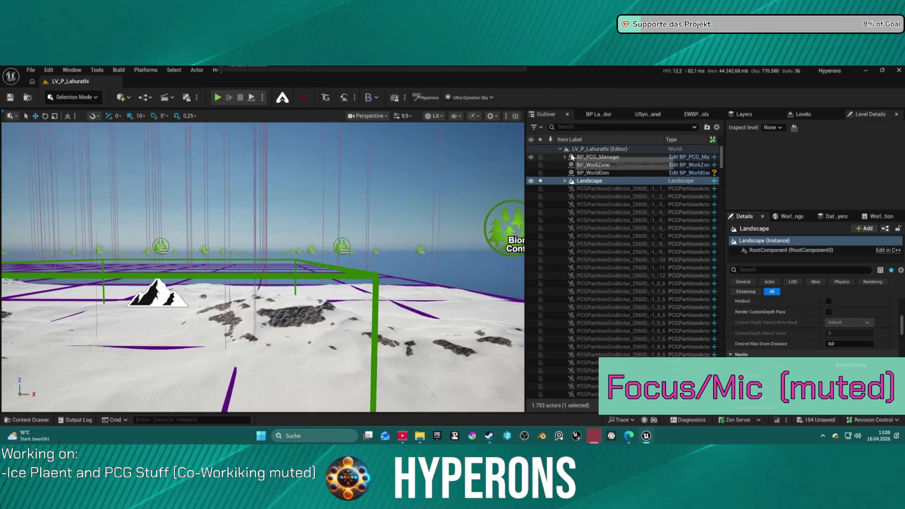
{"action": "left_click", "coordinate": [564, 156]}
Step: Filter the Outliner by 'hel' and add EditorHelperBP using the Hyperons Editor Tool
{"action": "left_click", "coordinate": [564, 156]}
{"action": "left_click", "coordinate": [584, 127]}
{"action": "type", "text": "hel"}
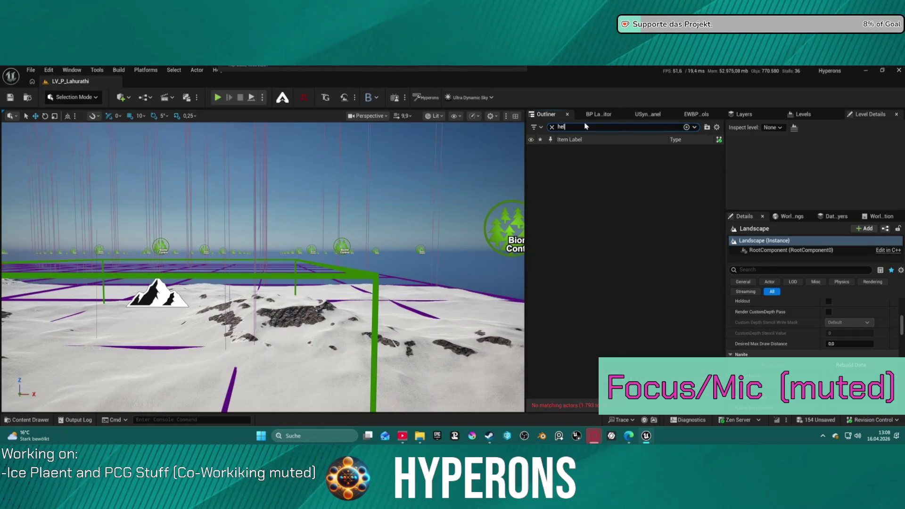
{"action": "left_click", "coordinate": [698, 114]}
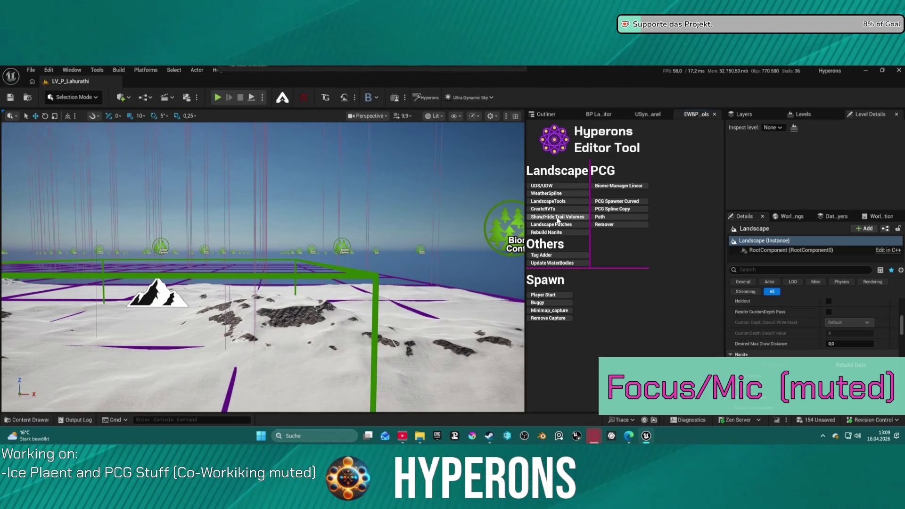
{"action": "left_click", "coordinate": [559, 113]}
{"action": "left_click", "coordinate": [605, 158]}
{"action": "scroll", "coordinate": [805, 313], "scroll_direction": "up", "scroll_amount": 5}
{"action": "scroll", "coordinate": [806, 313], "scroll_direction": "down", "scroll_amount": 3}
{"action": "scroll", "coordinate": [824, 304], "scroll_direction": "down", "scroll_amount": 5}
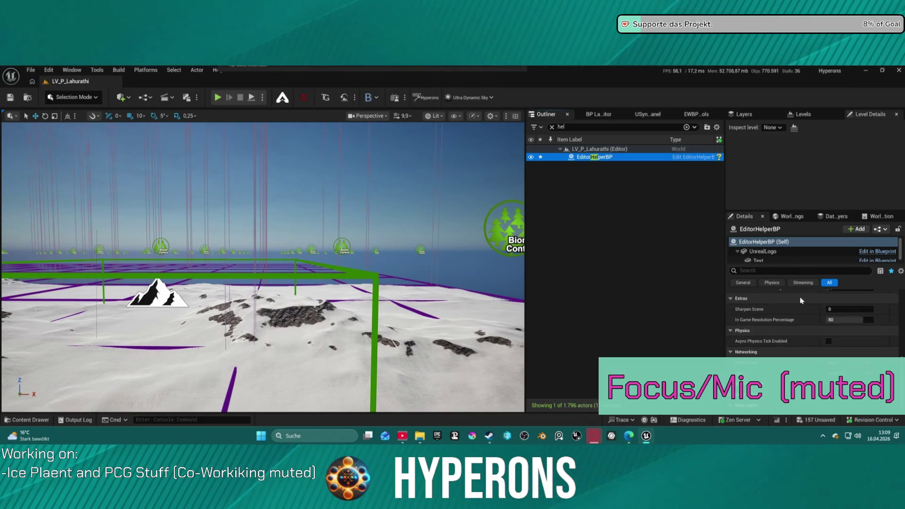
Step: Clear the Outliner search and select TrailsAndTrampleBP, showing its Trail Settings in Details
{"action": "left_click", "coordinate": [552, 127]}
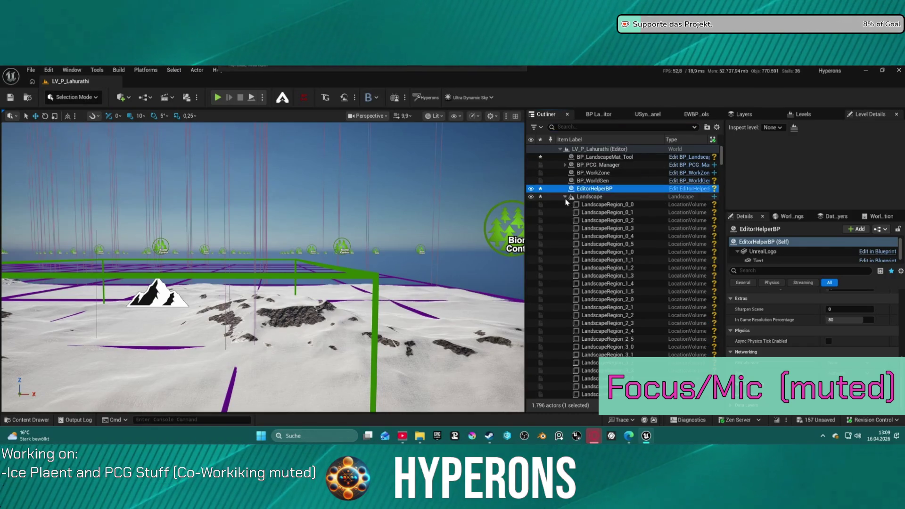
{"action": "left_click_drag", "start_coordinate": [721, 158], "coordinate": [721, 377]}
{"action": "left_click", "coordinate": [660, 364]}
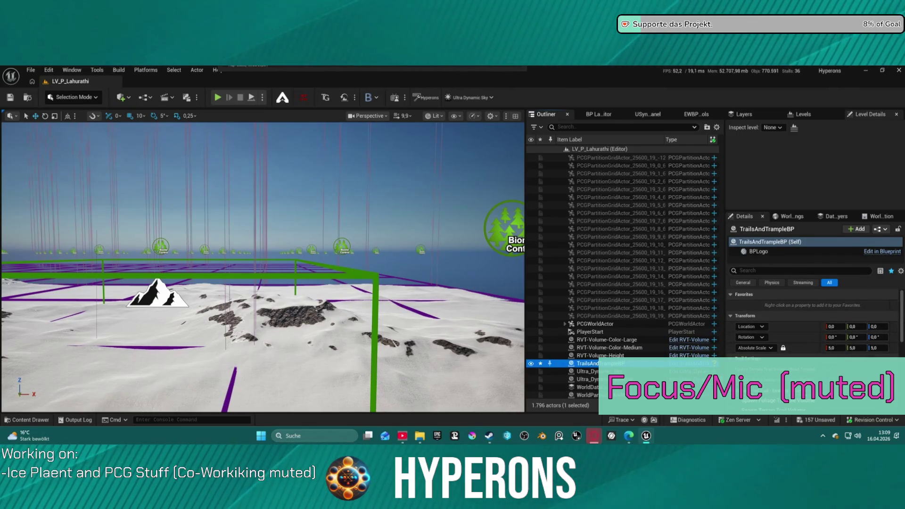
{"action": "scroll", "coordinate": [773, 379], "scroll_direction": "down", "scroll_amount": 2}
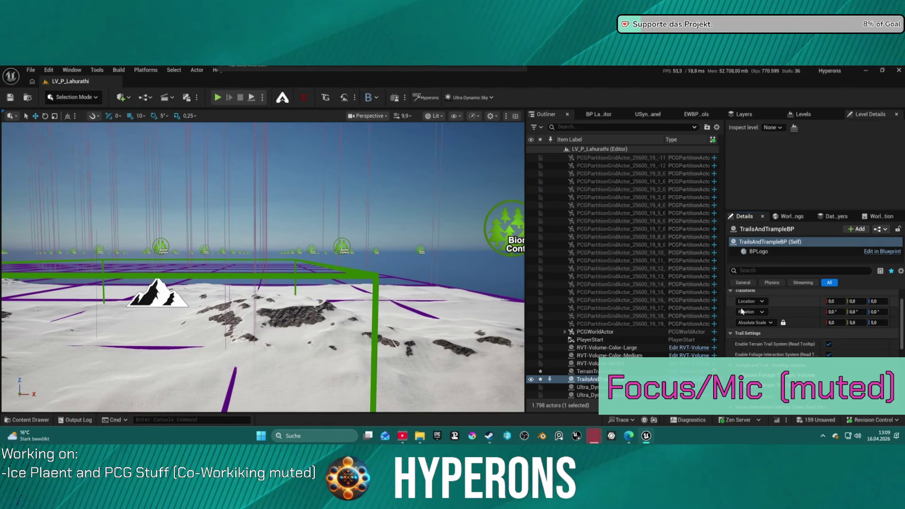
Step: Select TerrainTrailVolume and toggle its volume box display, then check the terrain
{"action": "scroll", "coordinate": [635, 367], "scroll_direction": "down", "scroll_amount": 1}
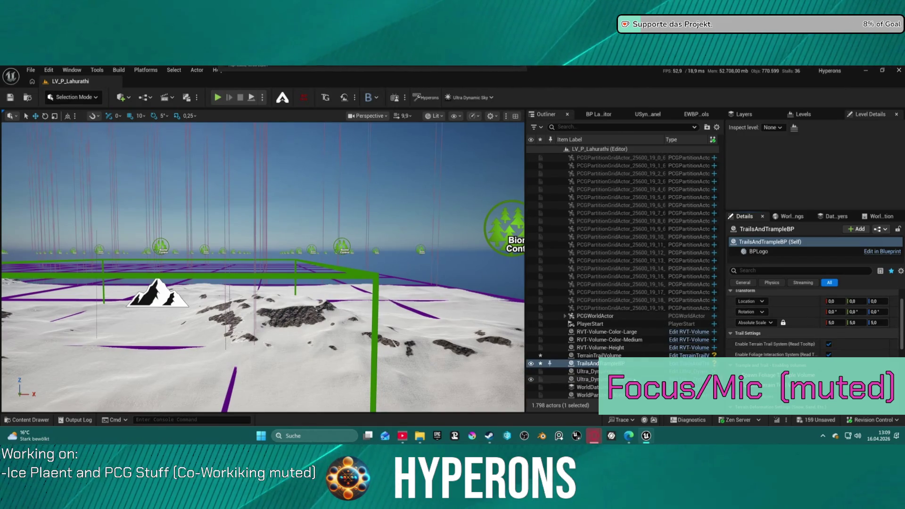
{"action": "left_click", "coordinate": [609, 356]}
{"action": "scroll", "coordinate": [801, 325], "scroll_direction": "down", "scroll_amount": 5}
{"action": "left_click", "coordinate": [762, 325]}
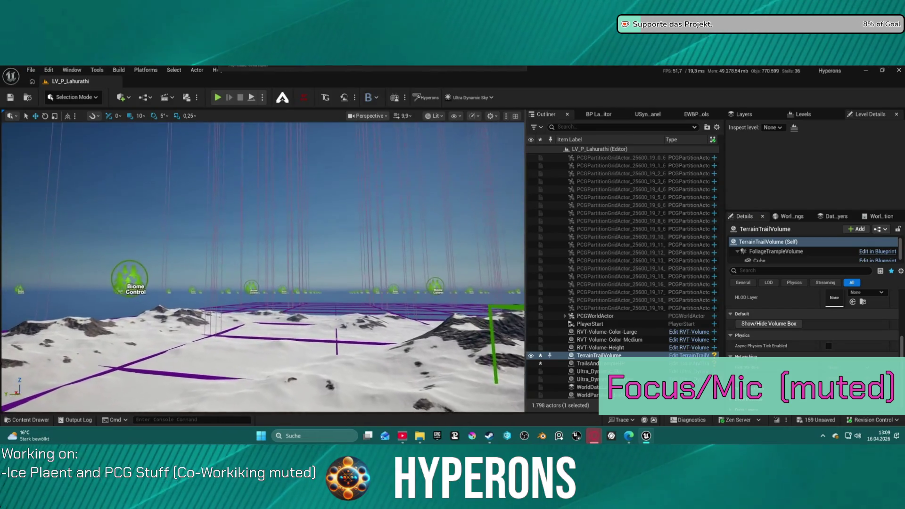
{"action": "scroll", "coordinate": [263, 267], "scroll_direction": "up", "scroll_amount": 5}
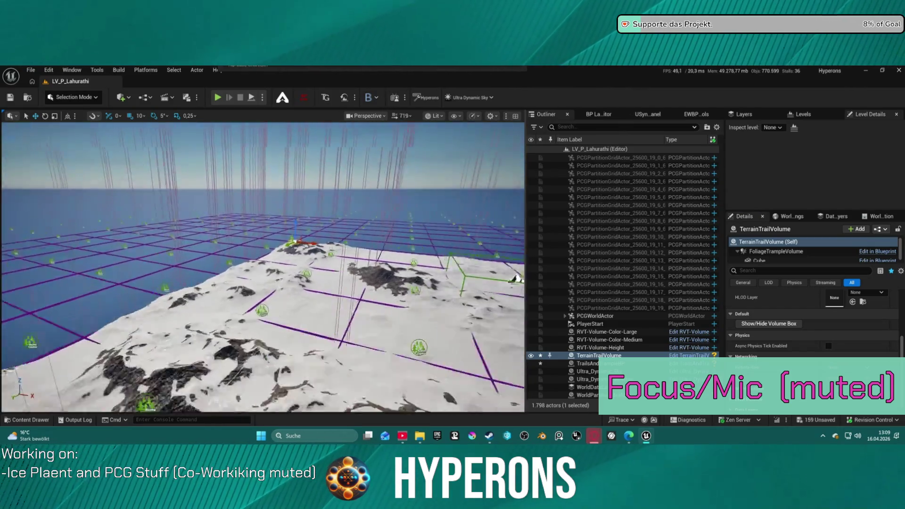
{"action": "scroll", "coordinate": [516, 278], "scroll_direction": "up", "scroll_amount": 3}
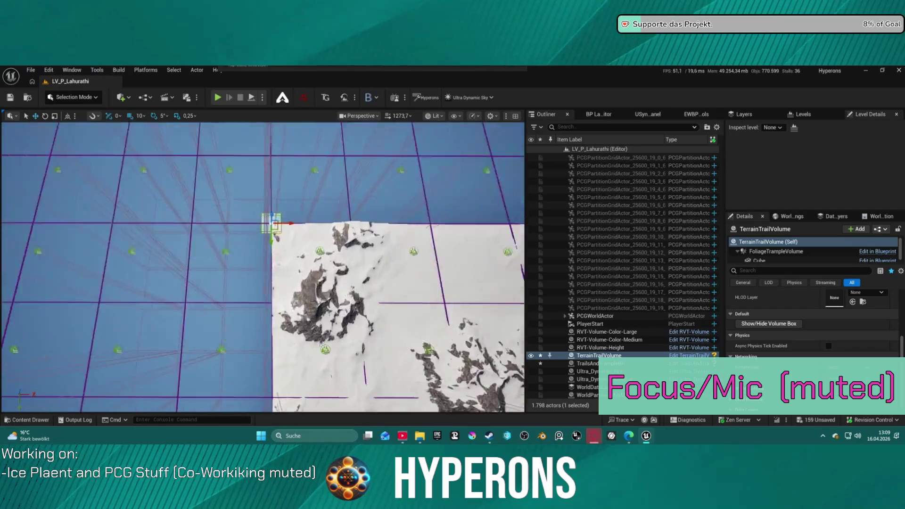
{"action": "scroll", "coordinate": [349, 337], "scroll_direction": "down", "scroll_amount": 3}
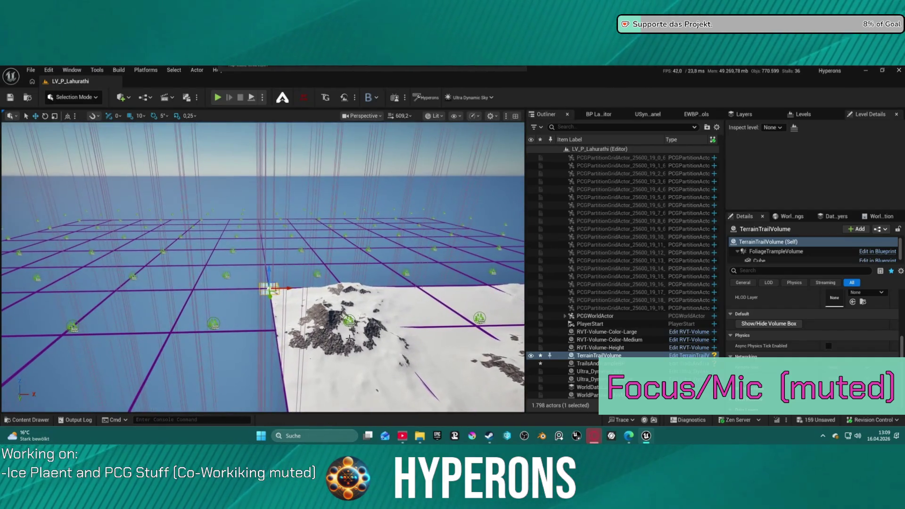
{"action": "scroll", "coordinate": [797, 316], "scroll_direction": "up", "scroll_amount": 5}
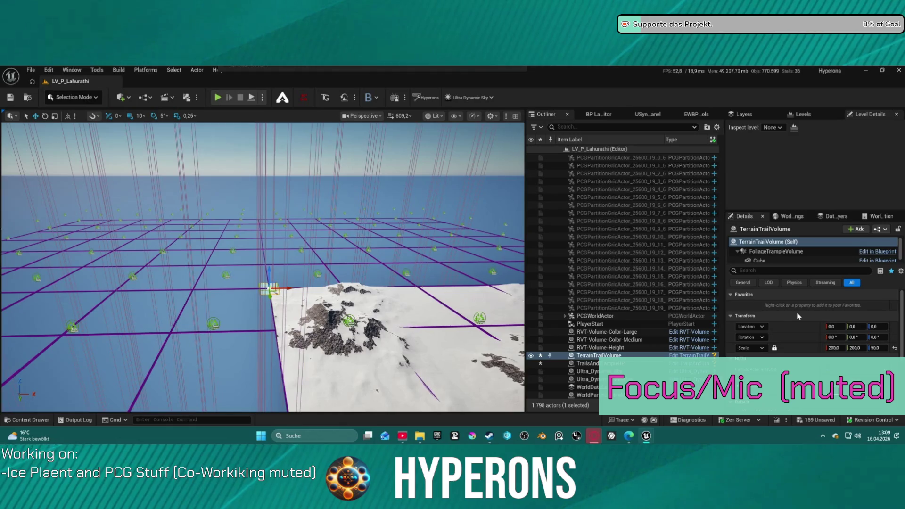
Step: Set TerrainTrailVolume's locked scale to 6121 via the Scale X field
{"action": "scroll", "coordinate": [798, 315], "scroll_direction": "down", "scroll_amount": 1}
{"action": "left_click", "coordinate": [841, 323]}
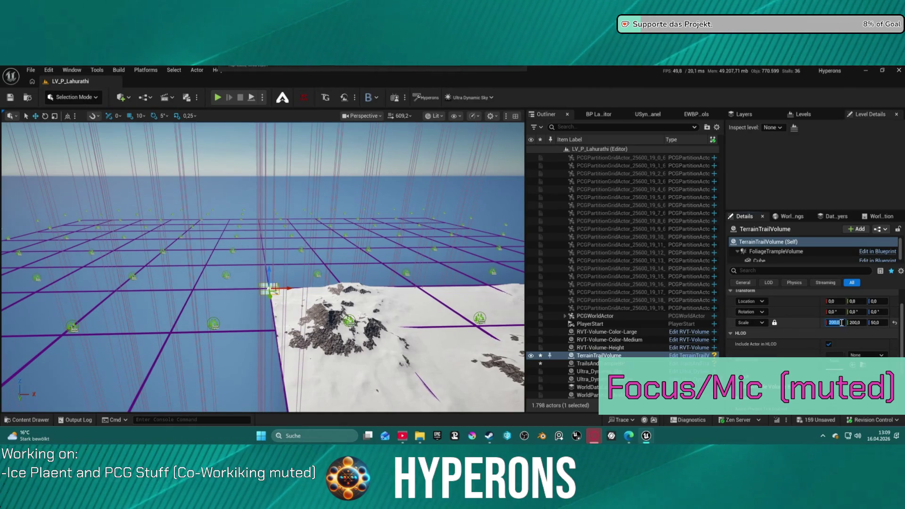
{"action": "type", "text": "6121"}
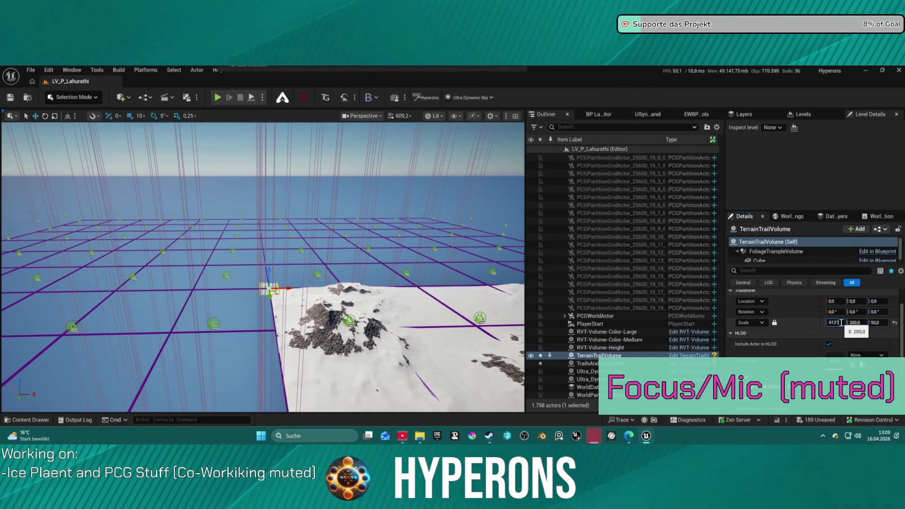
{"action": "key", "text": "Return"}
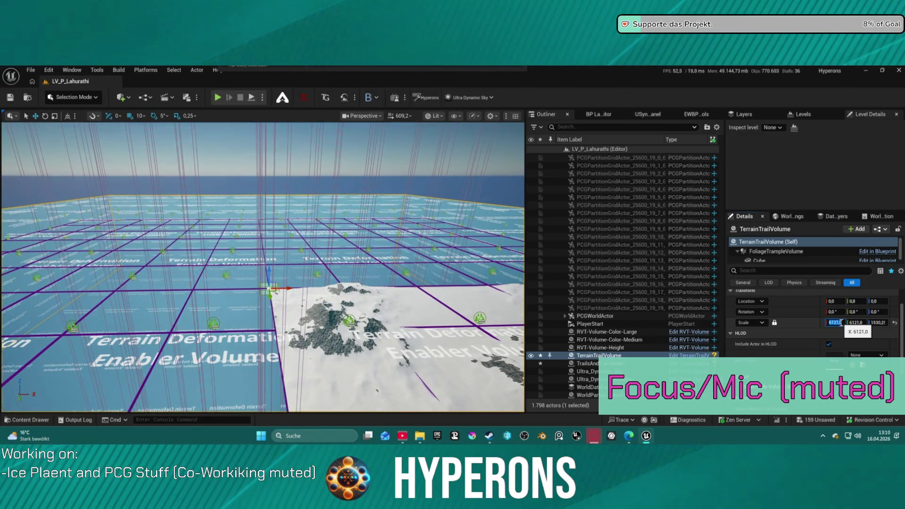
Step: Select FoliageTrampleVolume and set its locked Scale X to 6121
{"action": "scroll", "coordinate": [680, 288], "scroll_direction": "up", "scroll_amount": 10}
{"action": "scroll", "coordinate": [681, 290], "scroll_direction": "up", "scroll_amount": 15}
{"action": "scroll", "coordinate": [689, 294], "scroll_direction": "up", "scroll_amount": 20}
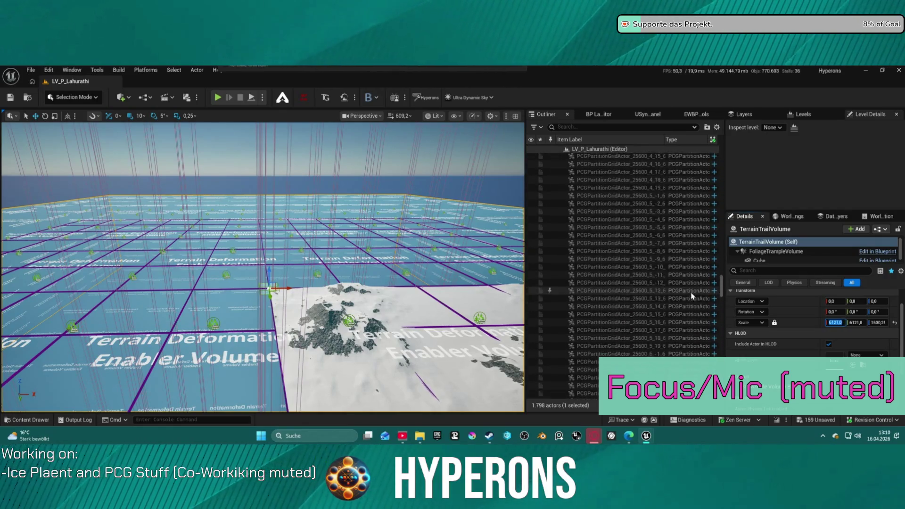
{"action": "scroll", "coordinate": [689, 295], "scroll_direction": "up", "scroll_amount": 15}
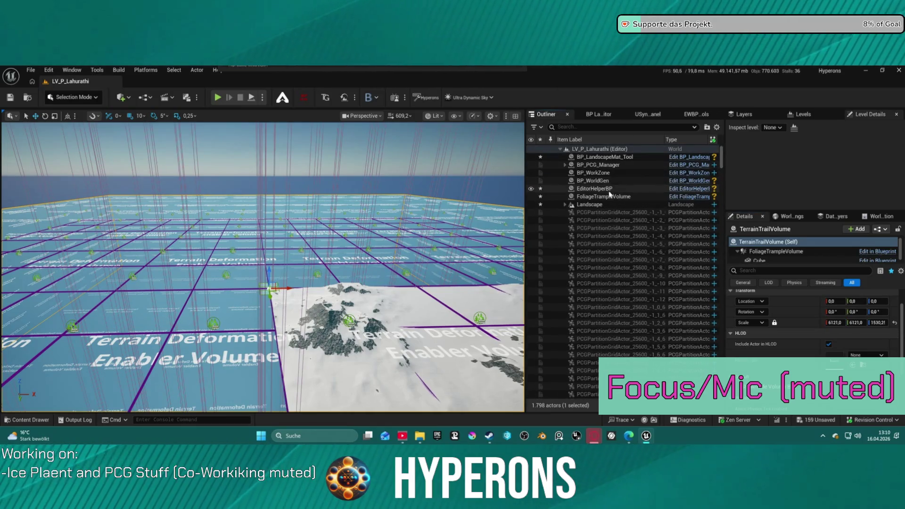
{"action": "left_click", "coordinate": [609, 196]}
{"action": "left_click", "coordinate": [836, 323]}
{"action": "type", "text": "612"}
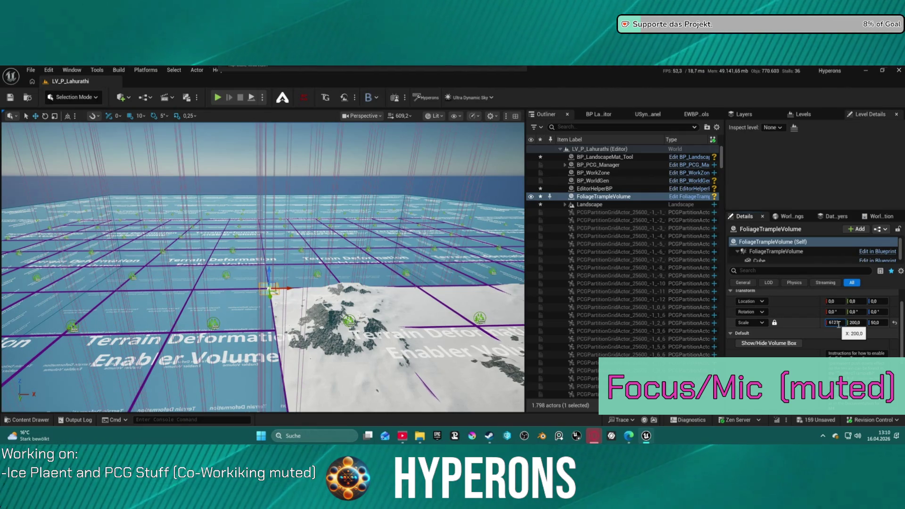
{"action": "type", "text": "1"}
{"action": "key", "text": "Return"}
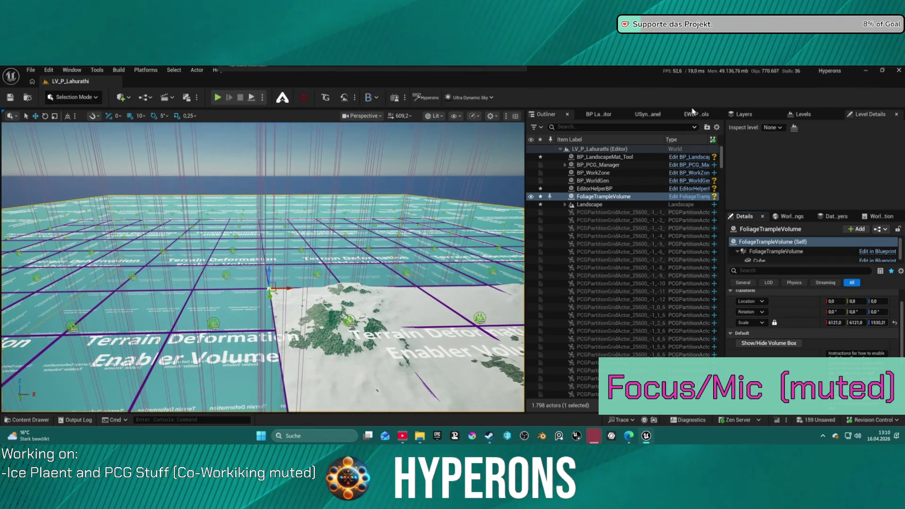
Step: Hide the trail volumes with the EWBP tool and start Play In Editor
{"action": "left_click", "coordinate": [695, 114]}
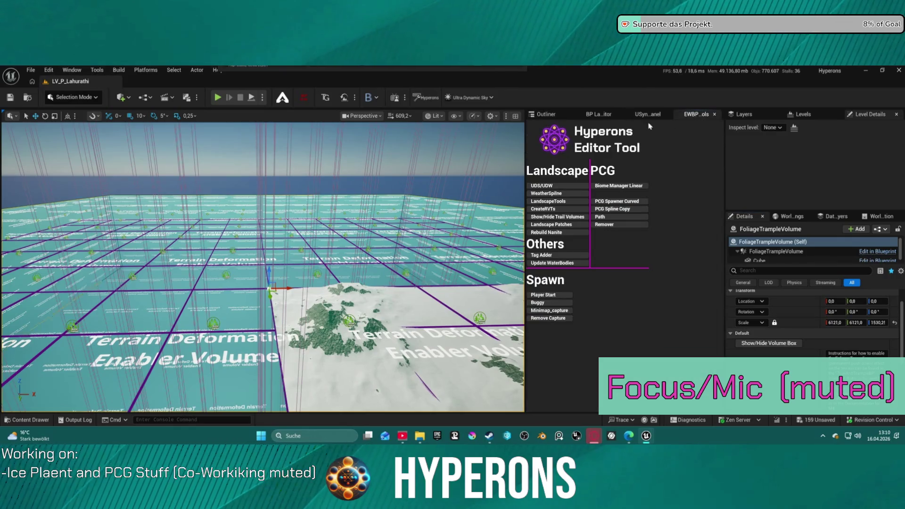
{"action": "left_click", "coordinate": [558, 217]}
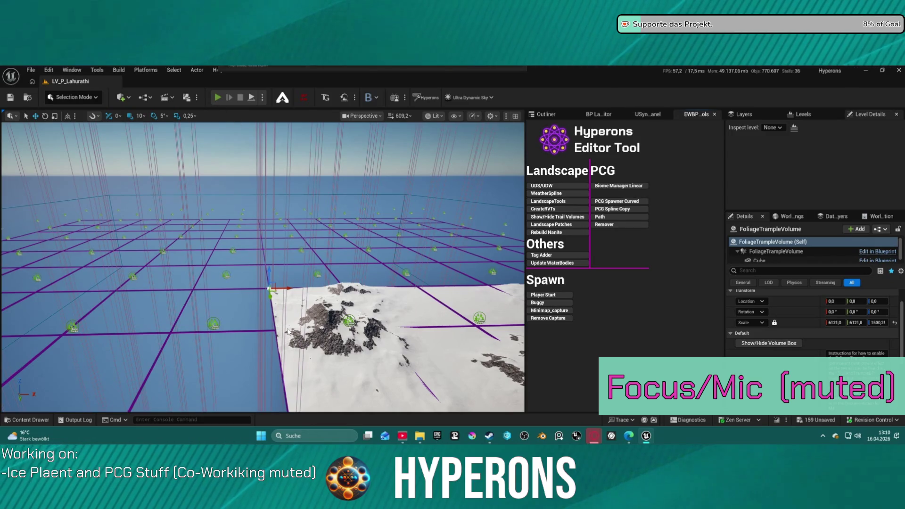
{"action": "left_click", "coordinate": [217, 97]}
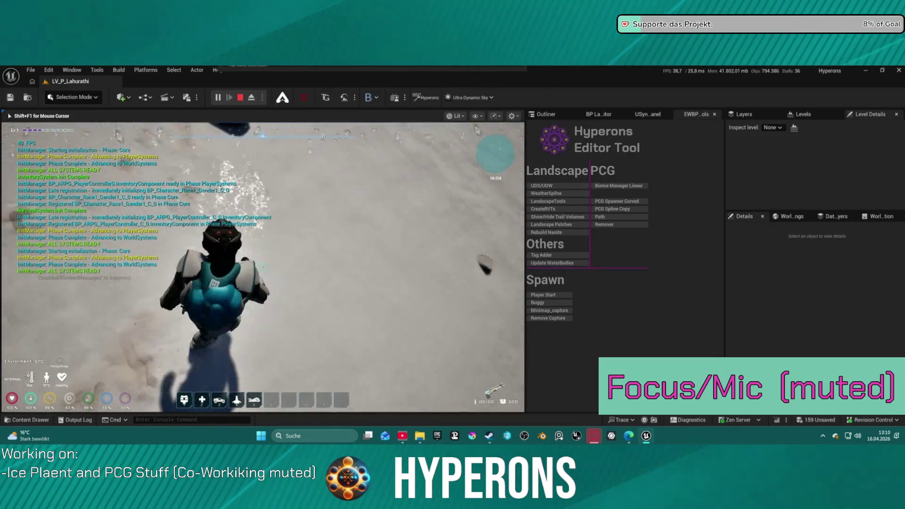
Step: Open the inventory, then fire the weapon at the snow until the ammo runs out
{"action": "key", "text": "i"}
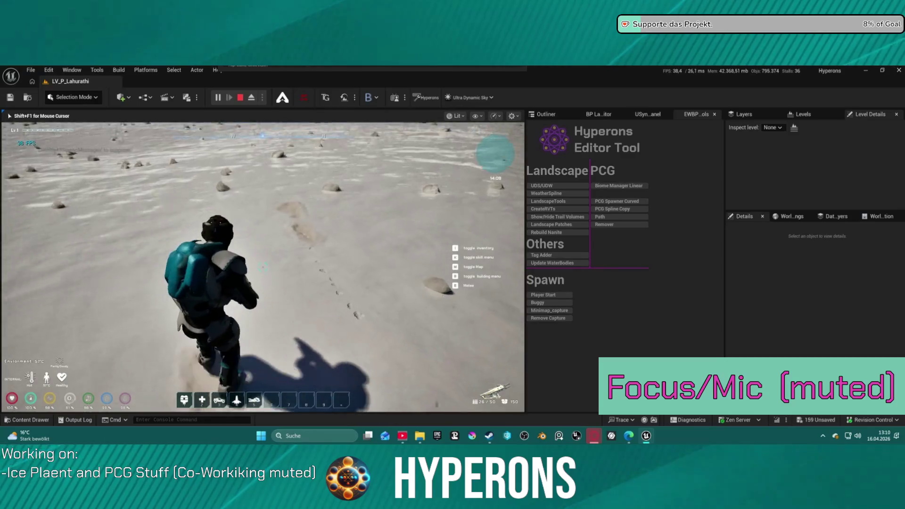
{"action": "left_click", "coordinate": [262, 266]}
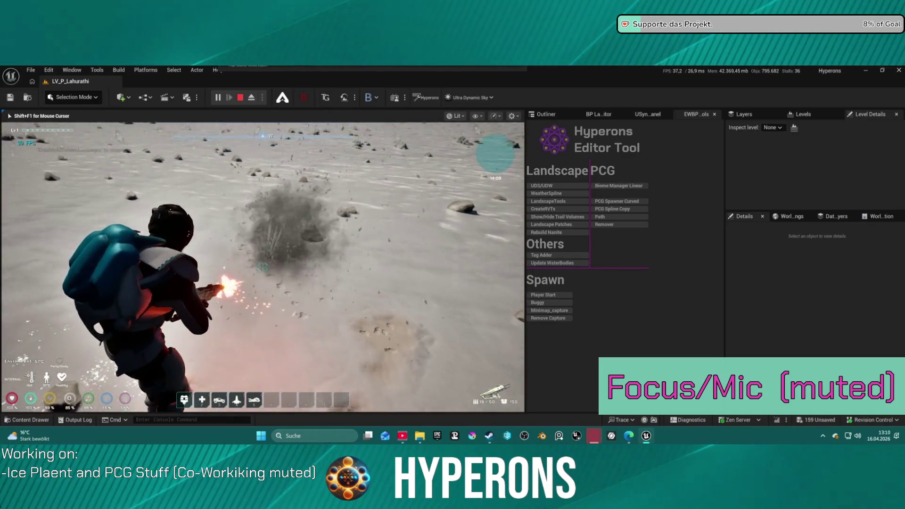
{"action": "left_click", "coordinate": [262, 266]}
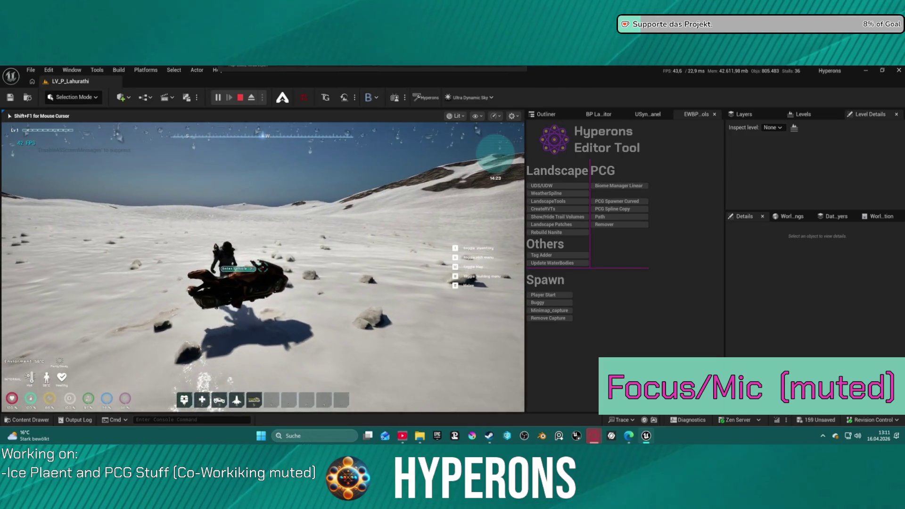
Step: Ride the hover-bike, dismount, and walk across the snowfield toward the mountains
{"action": "key", "text": "f"}
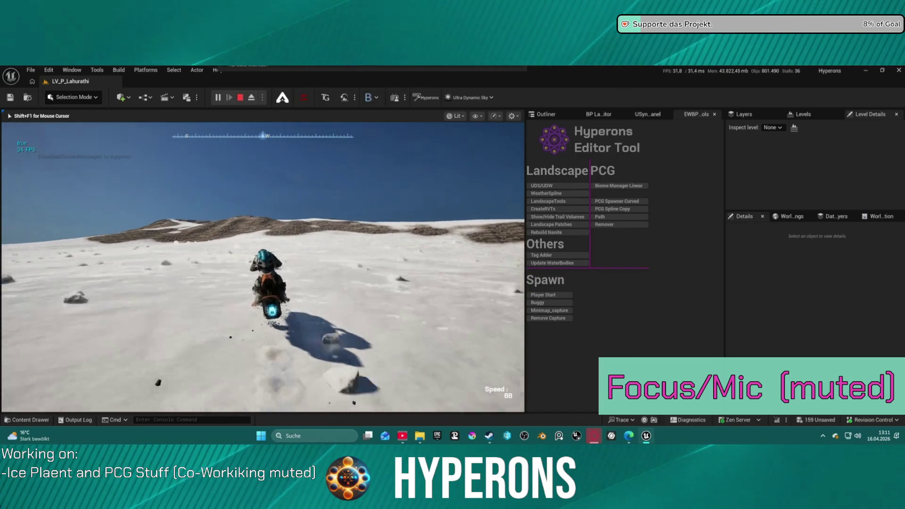
{"action": "key", "text": "f"}
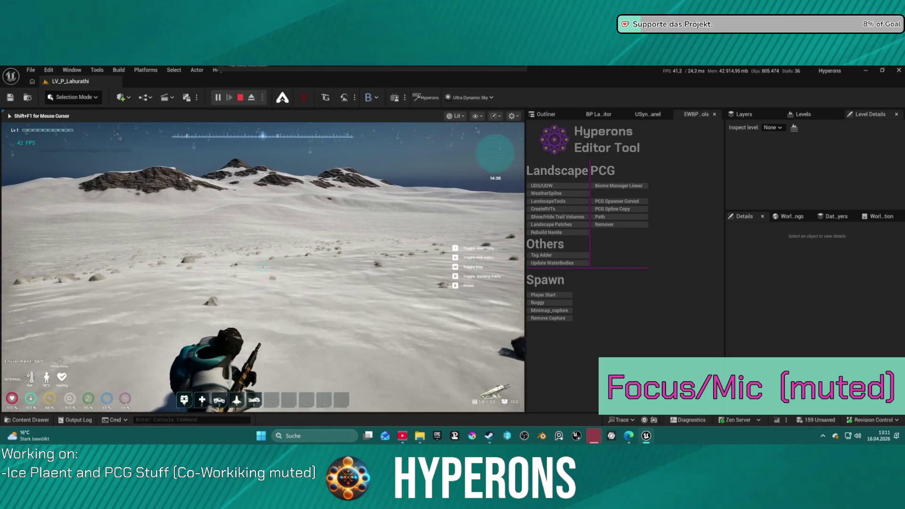
{"action": "key", "text": "w"}
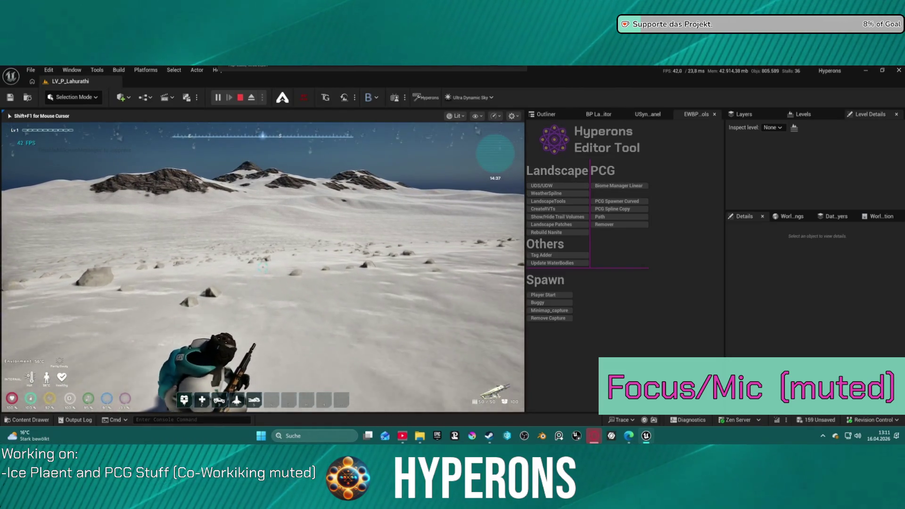
{"action": "key", "text": "w"}
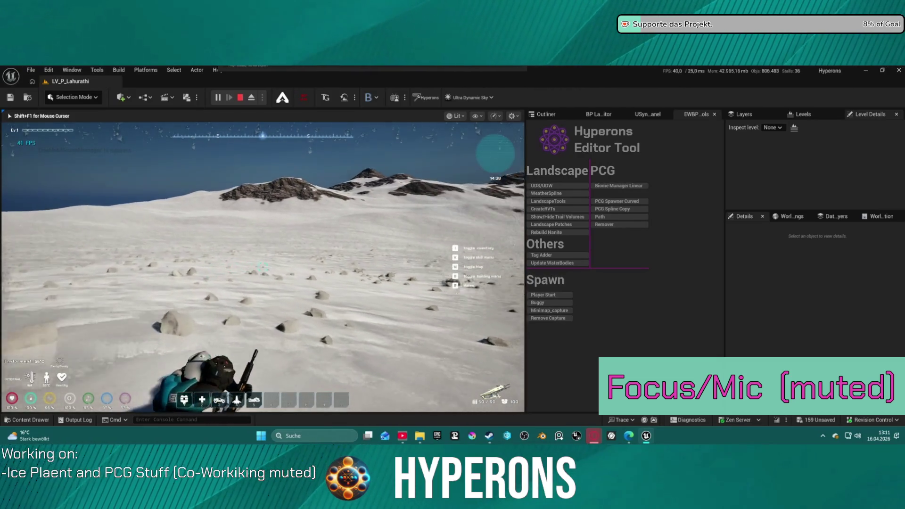
{"action": "key", "text": "w"}
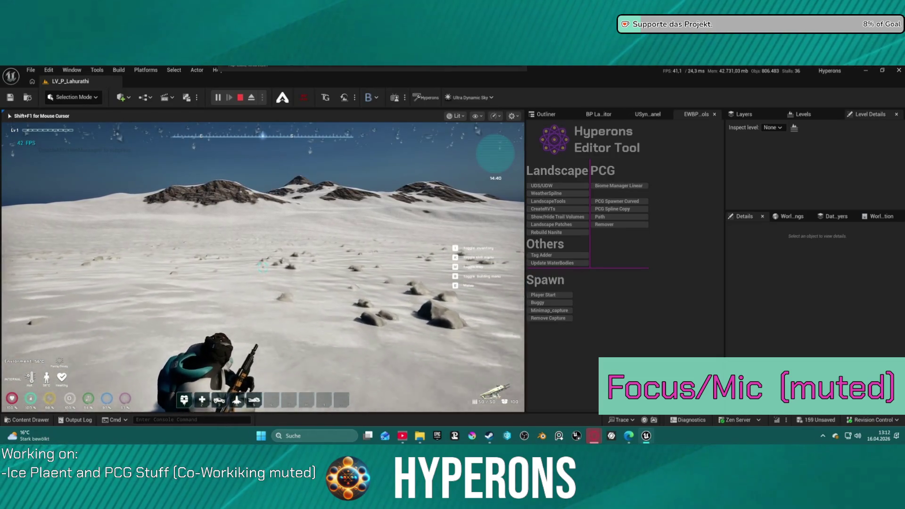
{"action": "key", "text": "w"}
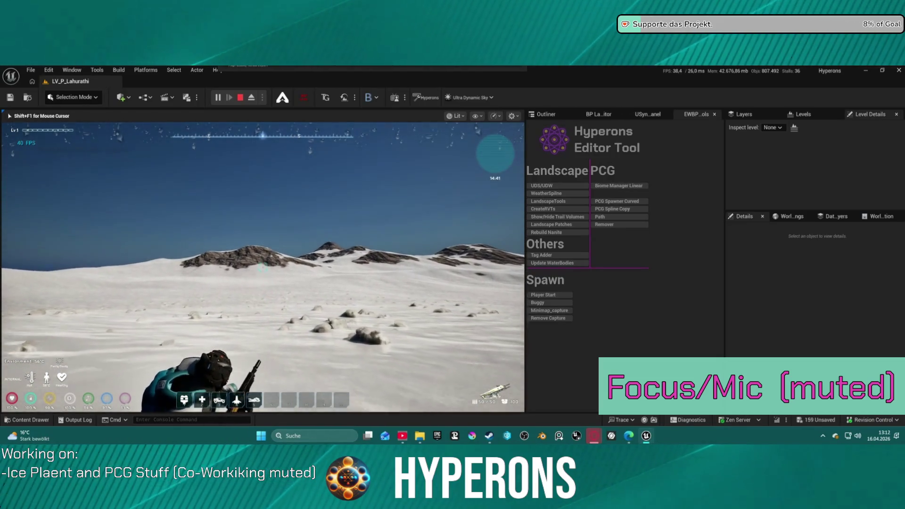
Step: Turn around, walk past the rock with a traversal move, and stop the session
{"action": "key", "text": "w"}
{"action": "key", "text": "w"}
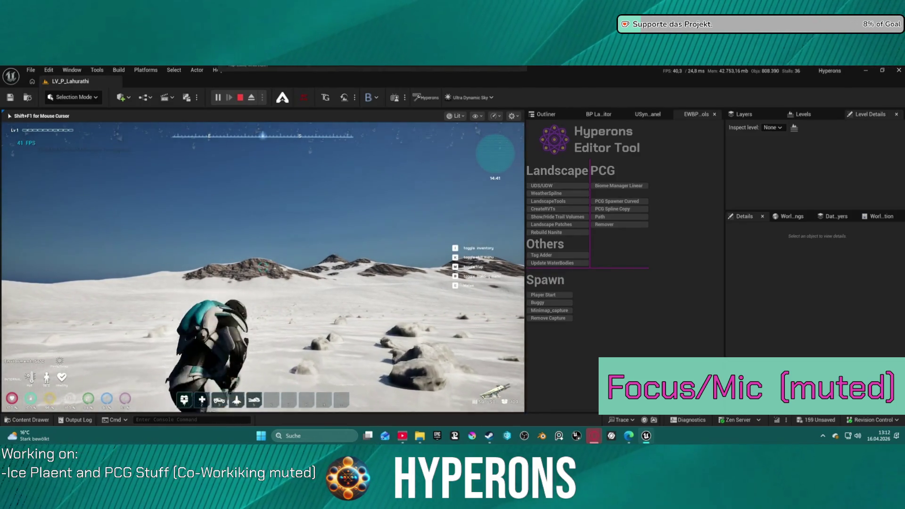
{"action": "key", "text": "w"}
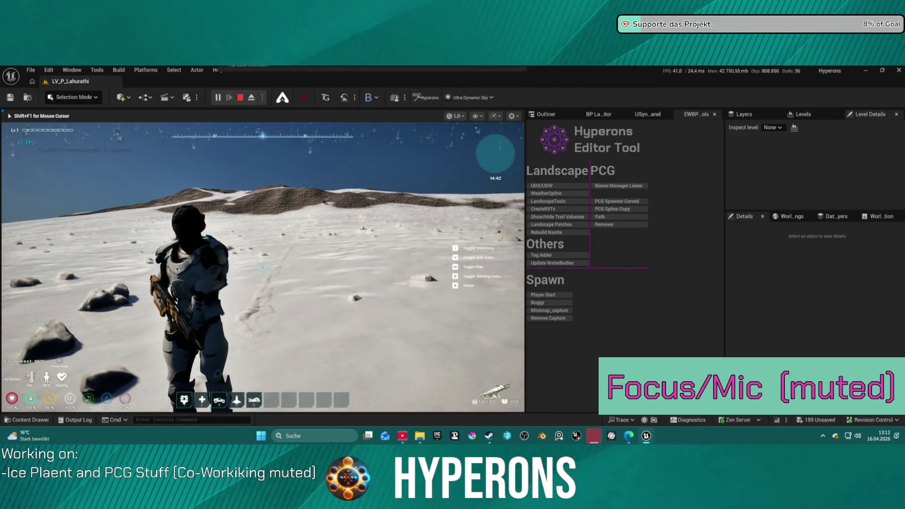
{"action": "key", "text": "w"}
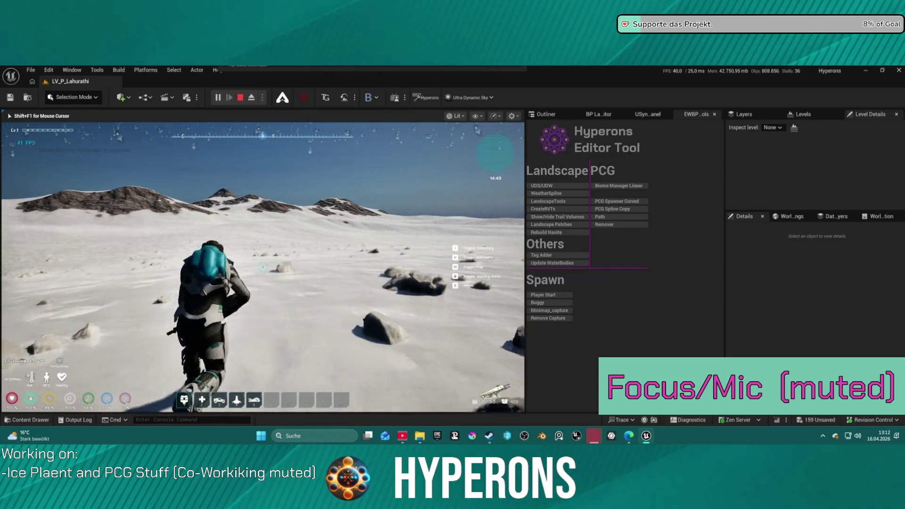
{"action": "key", "text": "w"}
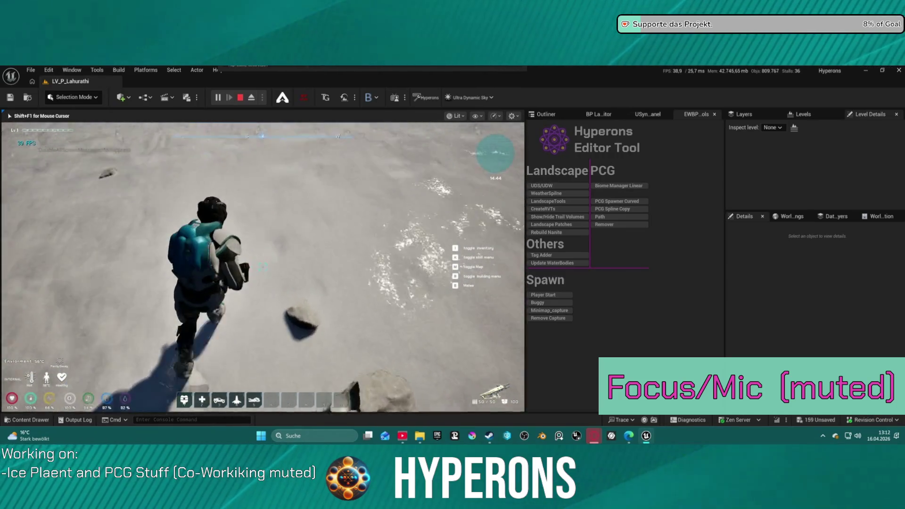
{"action": "key", "text": "w"}
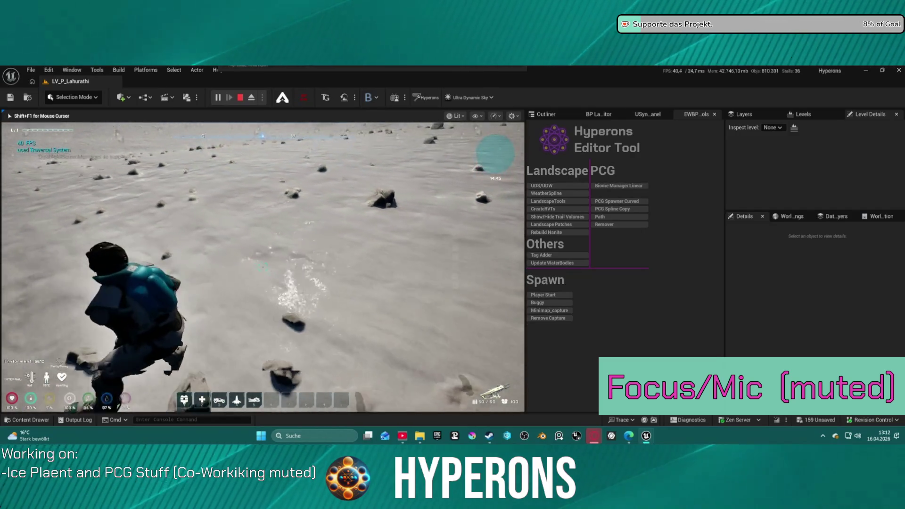
{"action": "key", "text": "w"}
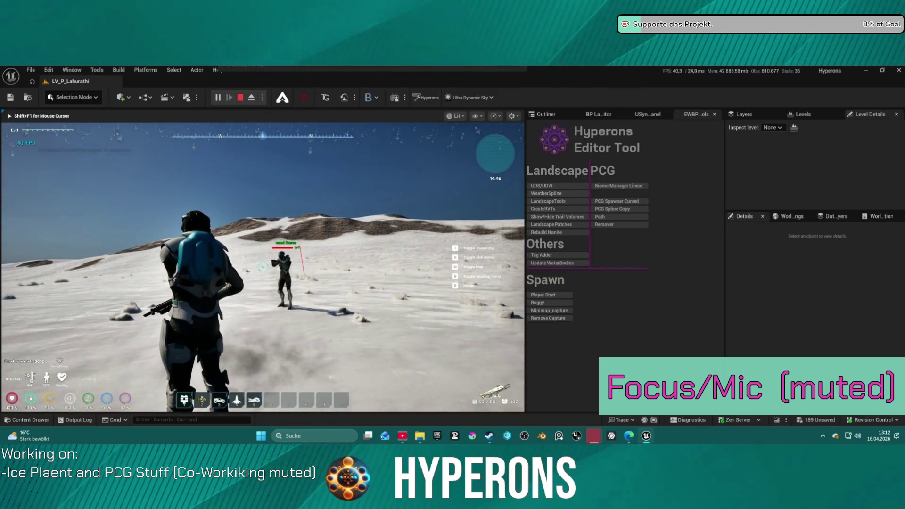
{"action": "key", "text": "Escape"}
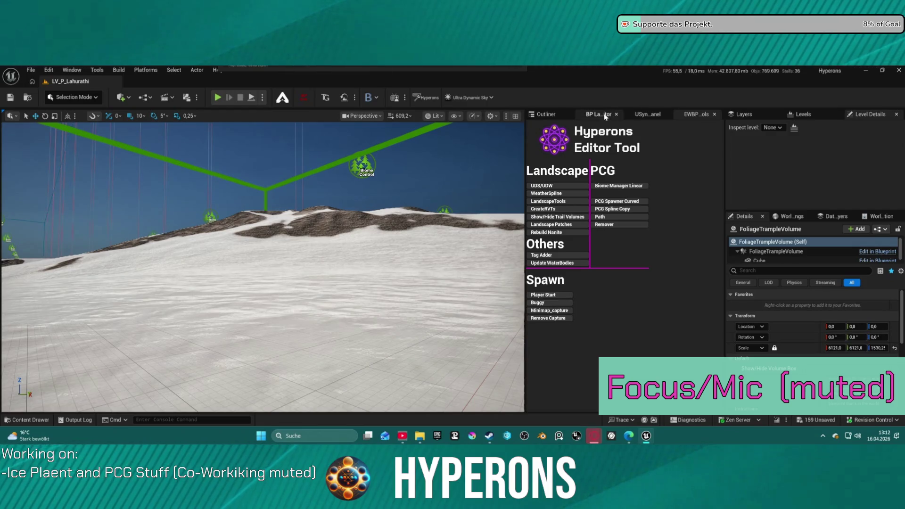
Step: Switch the editor to Landscape Mode and save all modified packages
{"action": "left_click", "coordinate": [69, 103]}
{"action": "left_click", "coordinate": [209, 138]}
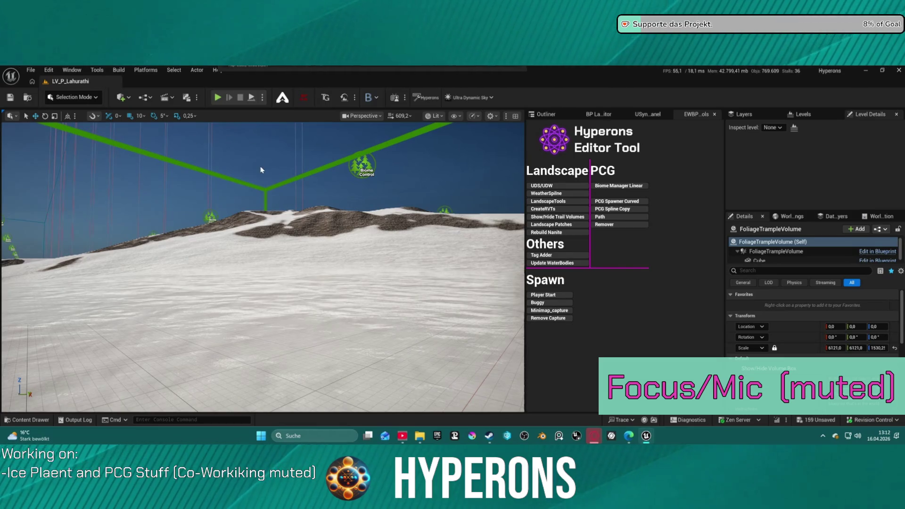
{"action": "key", "text": "f"}
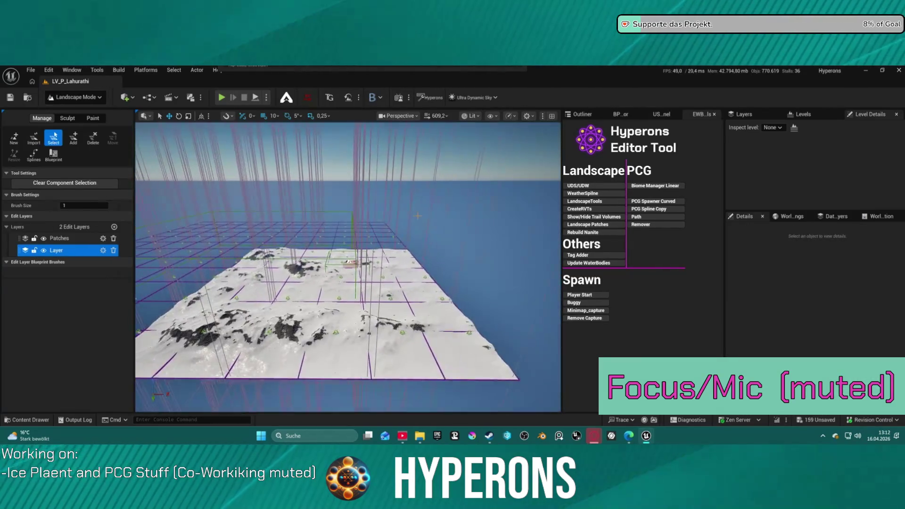
{"action": "key", "text": "ctrl+s"}
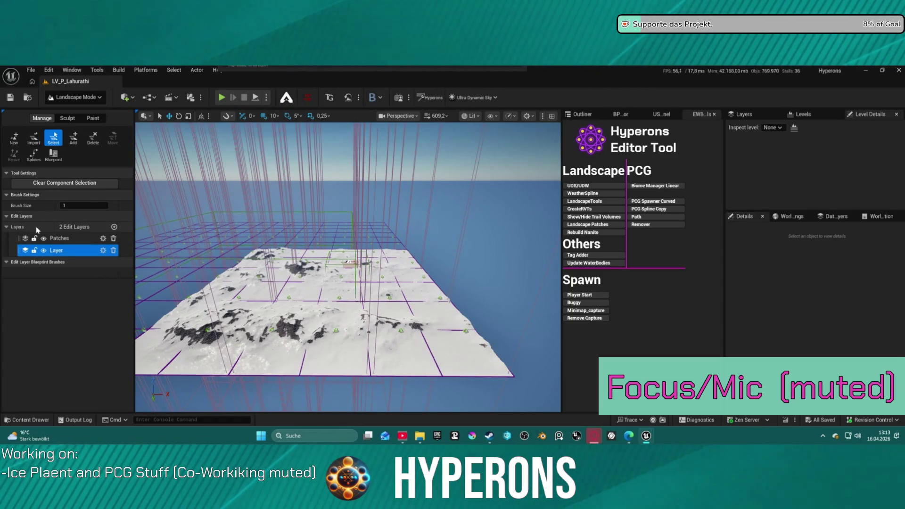
Step: In landscape Paint mode, clear all painted weights from the Tundra layer
{"action": "left_click", "coordinate": [70, 119]}
{"action": "left_click", "coordinate": [93, 119]}
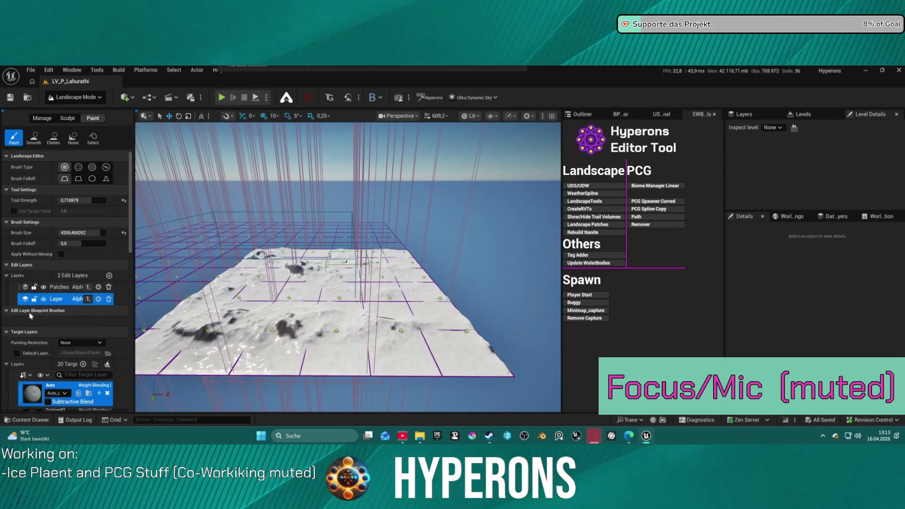
{"action": "scroll", "coordinate": [29, 316], "scroll_direction": "down", "scroll_amount": 10}
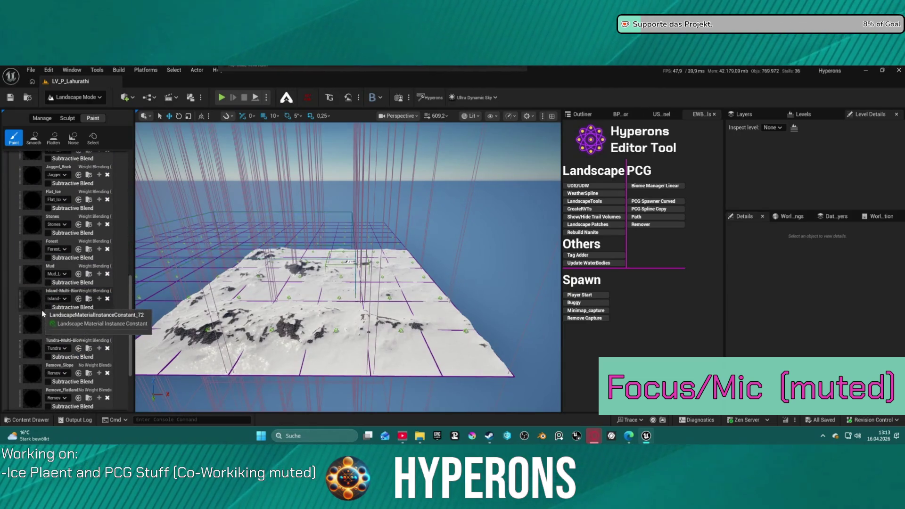
{"action": "right_click", "coordinate": [40, 347]}
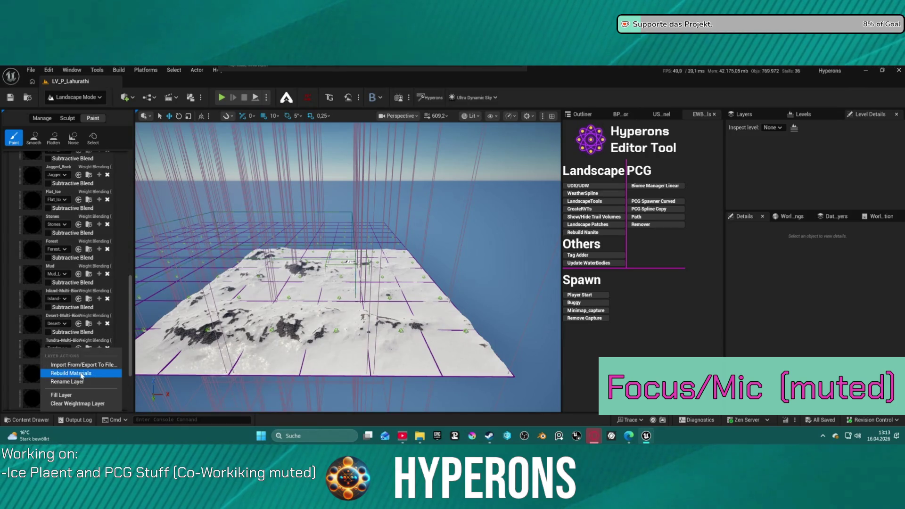
{"action": "left_click", "coordinate": [94, 404]}
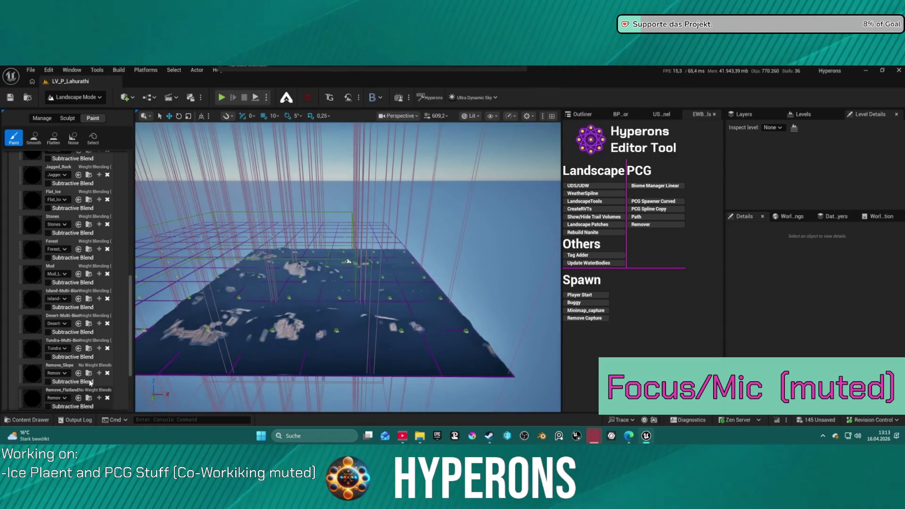
{"action": "scroll", "coordinate": [47, 278], "scroll_direction": "up", "scroll_amount": 4}
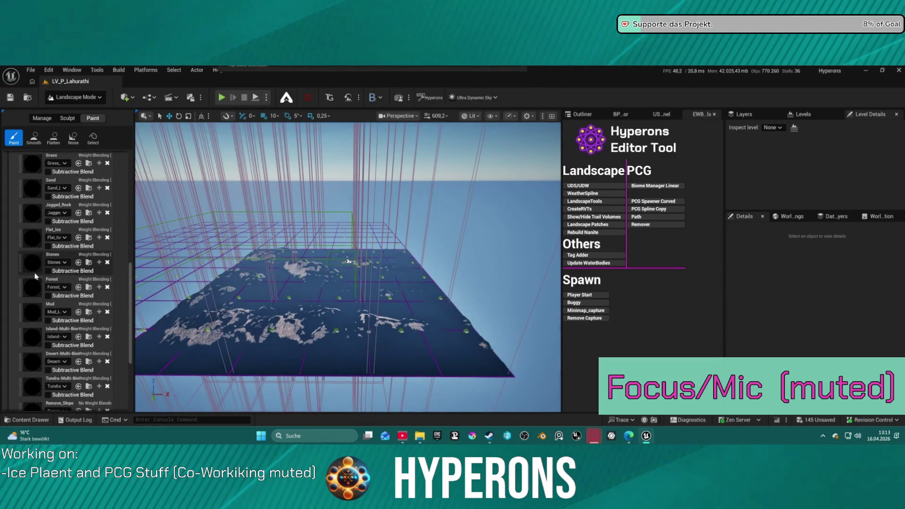
{"action": "scroll", "coordinate": [71, 280], "scroll_direction": "up", "scroll_amount": 3}
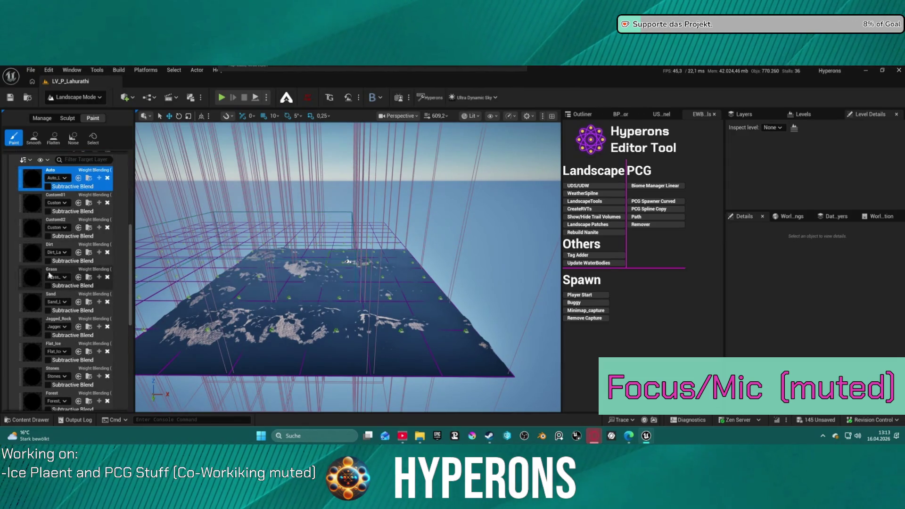
{"action": "scroll", "coordinate": [54, 330], "scroll_direction": "down", "scroll_amount": 1}
{"action": "scroll", "coordinate": [44, 358], "scroll_direction": "down", "scroll_amount": 4}
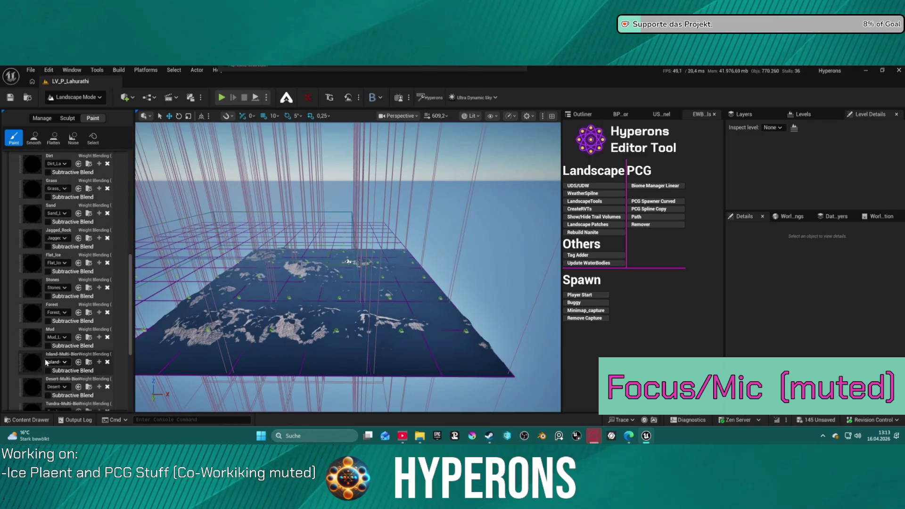
{"action": "scroll", "coordinate": [37, 373], "scroll_direction": "down", "scroll_amount": 2}
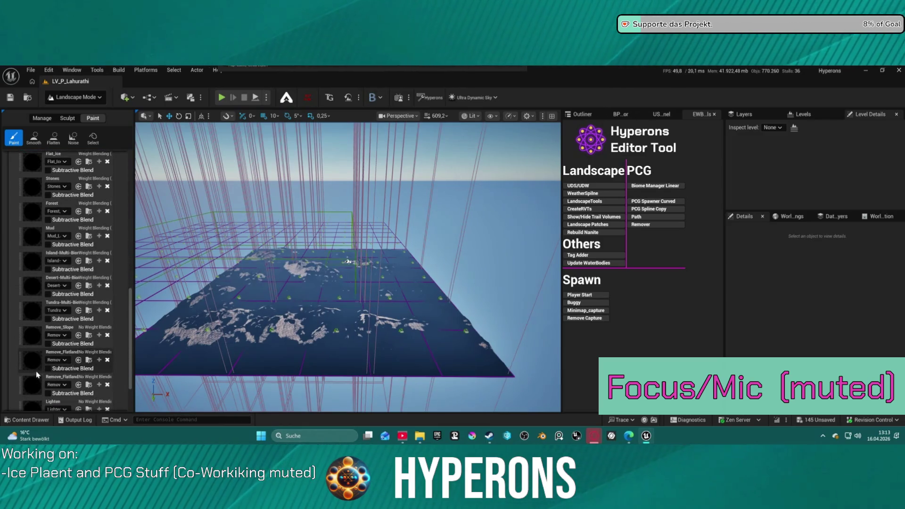
{"action": "scroll", "coordinate": [33, 353], "scroll_direction": "up", "scroll_amount": 5}
{"action": "scroll", "coordinate": [33, 346], "scroll_direction": "up", "scroll_amount": 3}
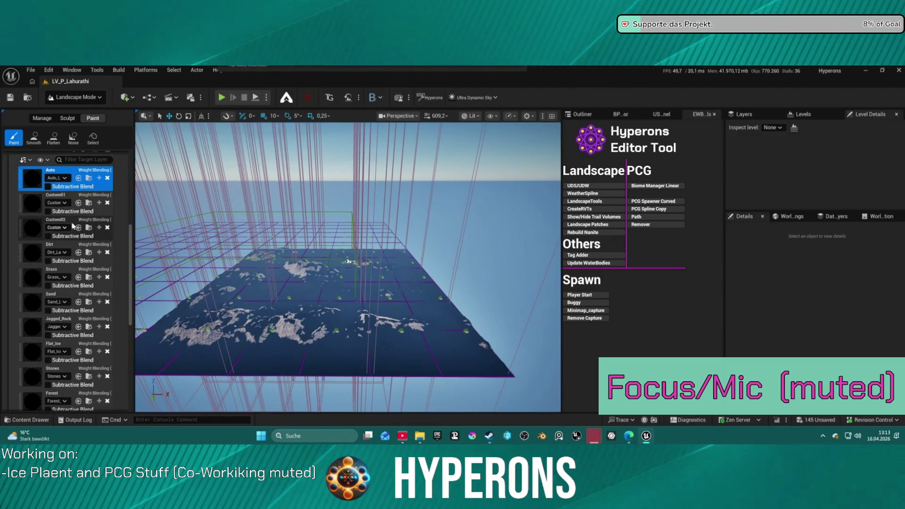
Step: Filter the target layers for 'snow' and fill the whole landscape with that layer
{"action": "left_click", "coordinate": [81, 160]}
{"action": "type", "text": "snow"}
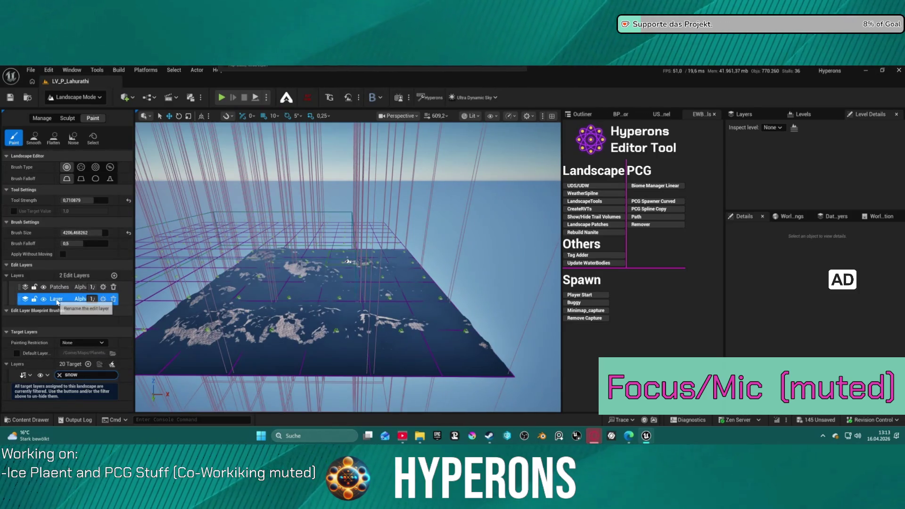
{"action": "scroll", "coordinate": [57, 302], "scroll_direction": "down", "scroll_amount": 15}
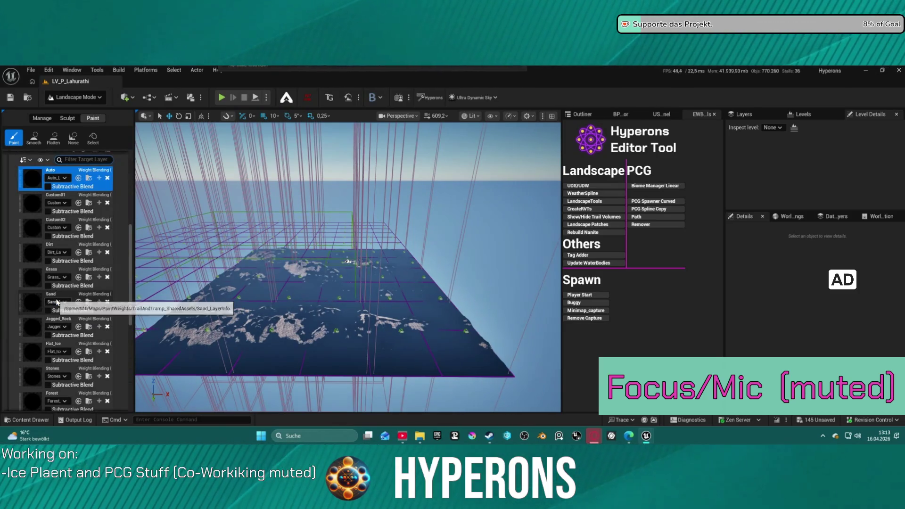
{"action": "scroll", "coordinate": [71, 321], "scroll_direction": "down", "scroll_amount": 4}
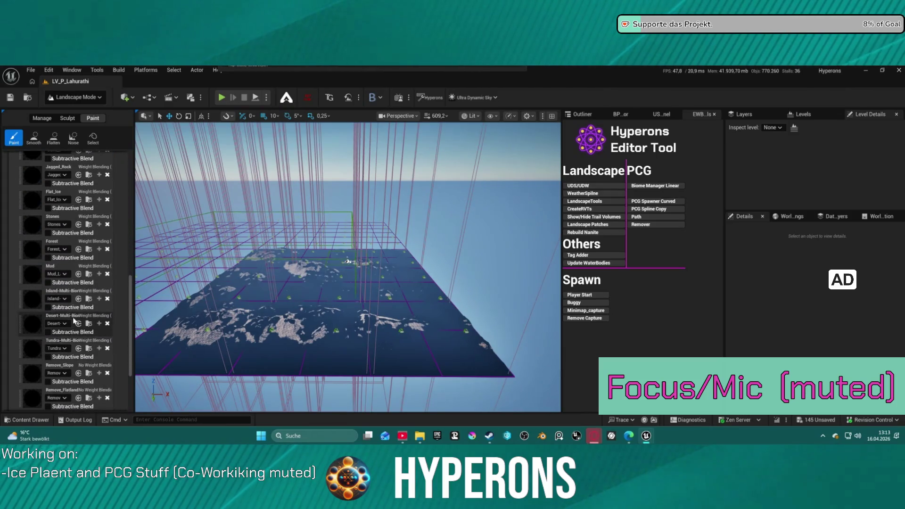
{"action": "scroll", "coordinate": [75, 324], "scroll_direction": "up", "scroll_amount": 2}
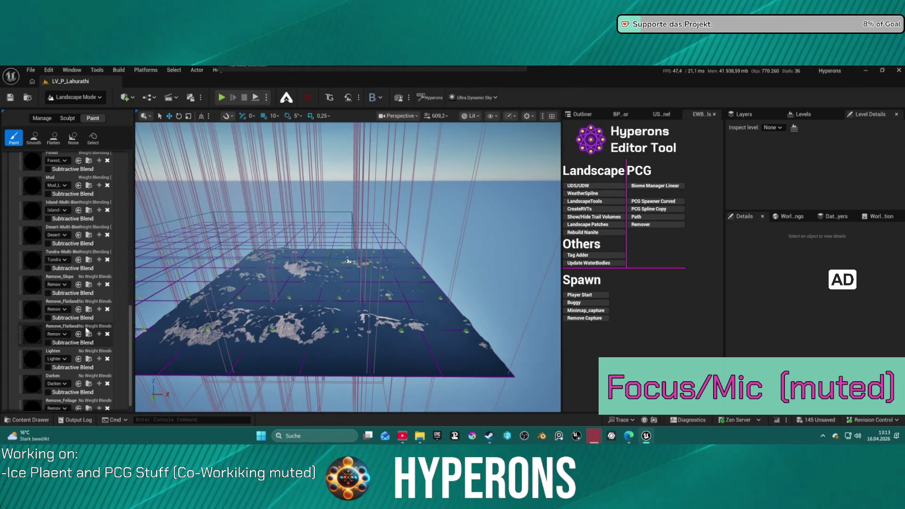
{"action": "scroll", "coordinate": [66, 320], "scroll_direction": "up", "scroll_amount": 3}
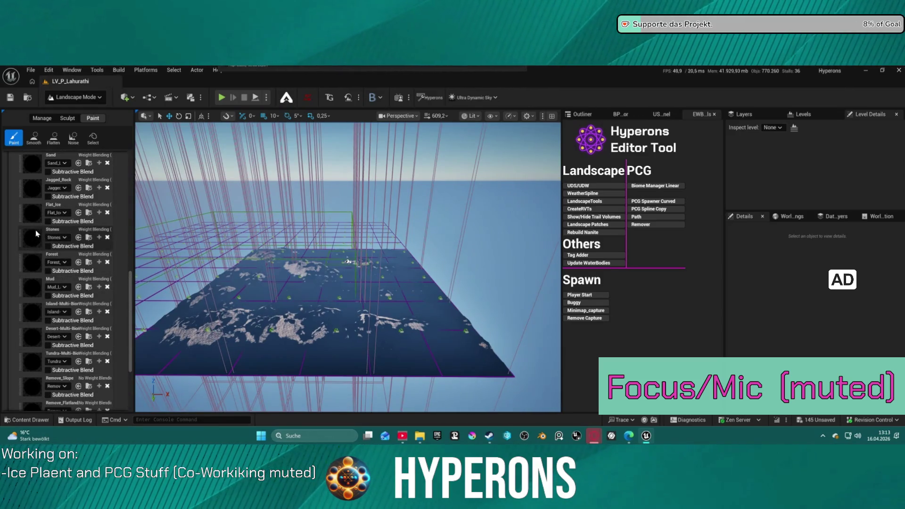
{"action": "scroll", "coordinate": [34, 206], "scroll_direction": "up", "scroll_amount": 3}
{"action": "scroll", "coordinate": [33, 203], "scroll_direction": "down", "scroll_amount": 4}
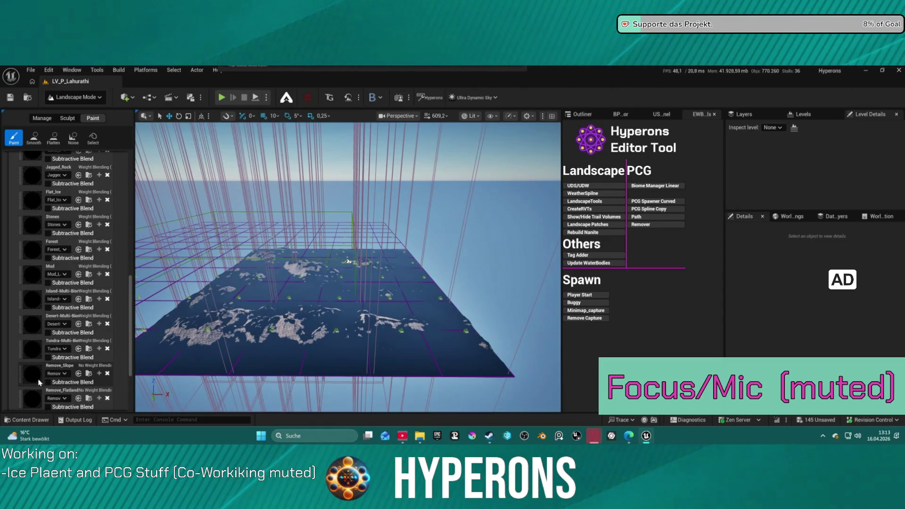
{"action": "scroll", "coordinate": [38, 386], "scroll_direction": "down", "scroll_amount": 1}
{"action": "scroll", "coordinate": [38, 385], "scroll_direction": "down", "scroll_amount": 3}
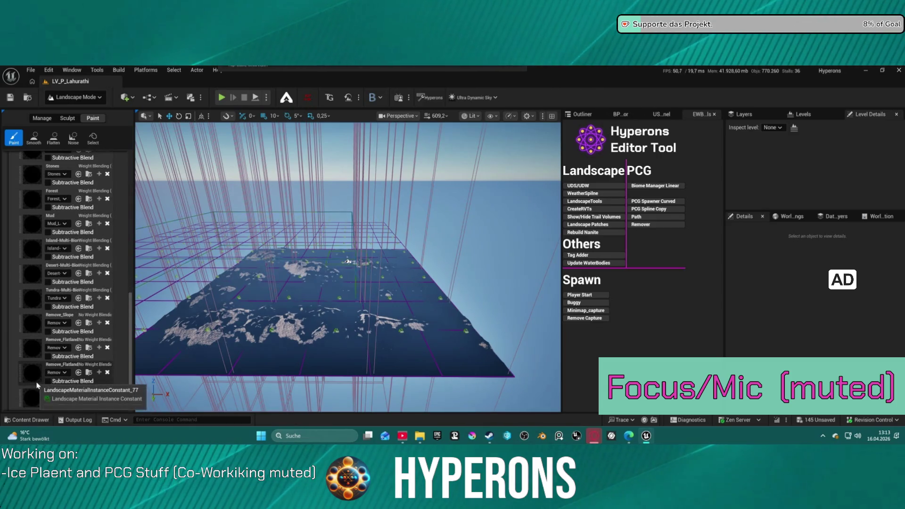
{"action": "right_click", "coordinate": [30, 300]}
{"action": "left_click", "coordinate": [71, 347]}
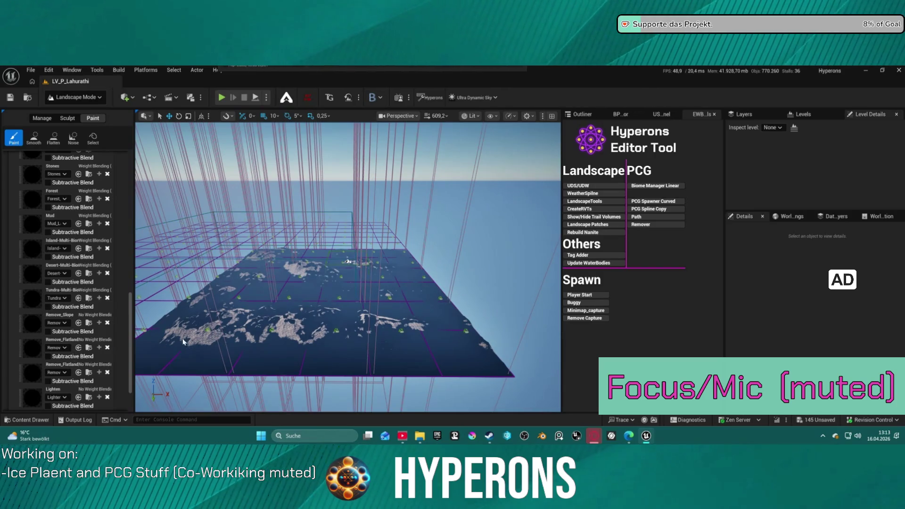
{"action": "scroll", "coordinate": [345, 297], "scroll_direction": "up", "scroll_amount": 10}
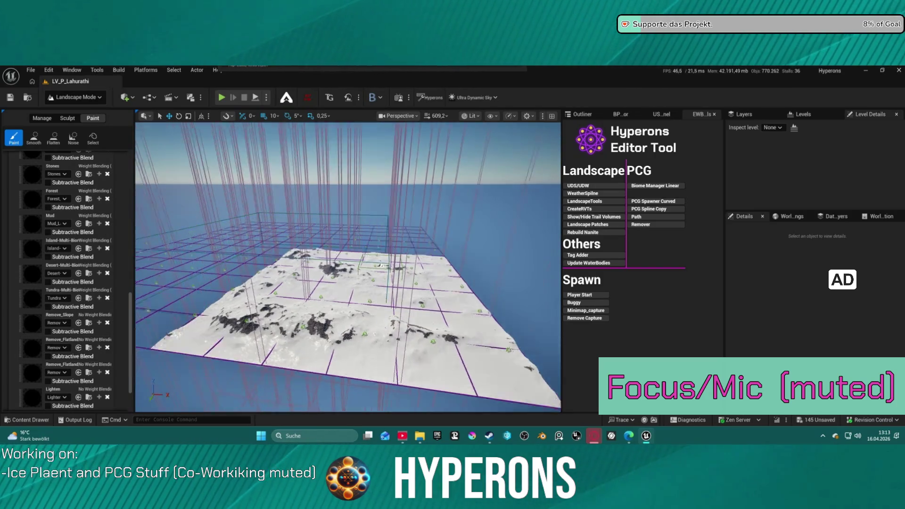
{"action": "scroll", "coordinate": [347, 267], "scroll_direction": "up", "scroll_amount": 10}
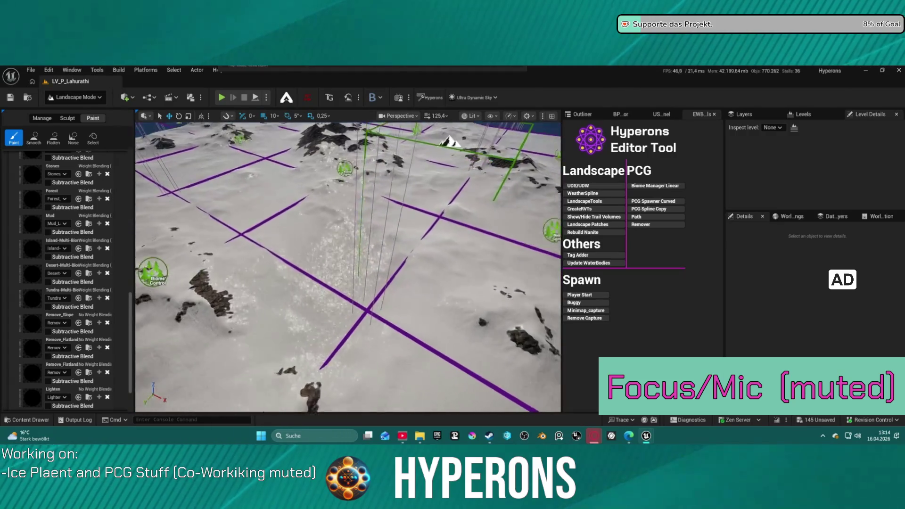
{"action": "scroll", "coordinate": [348, 267], "scroll_direction": "up", "scroll_amount": 5}
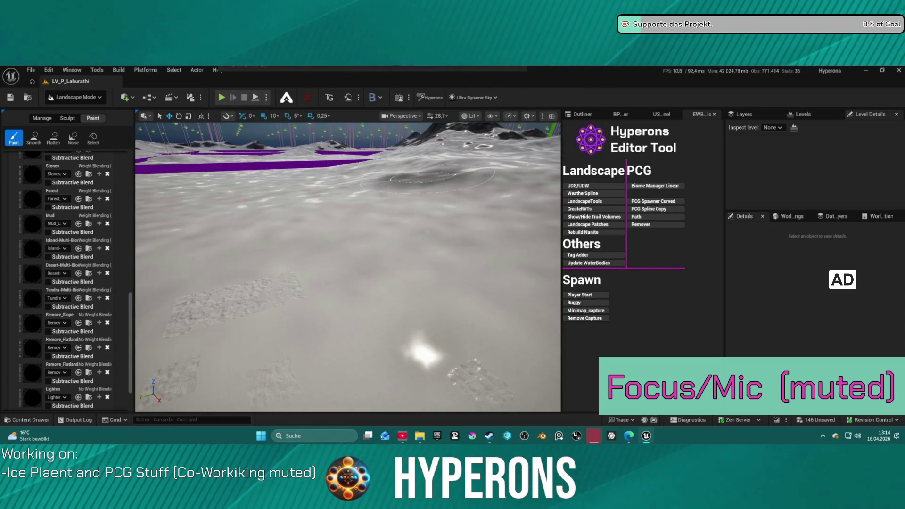
{"action": "scroll", "coordinate": [372, 295], "scroll_direction": "up", "scroll_amount": 10}
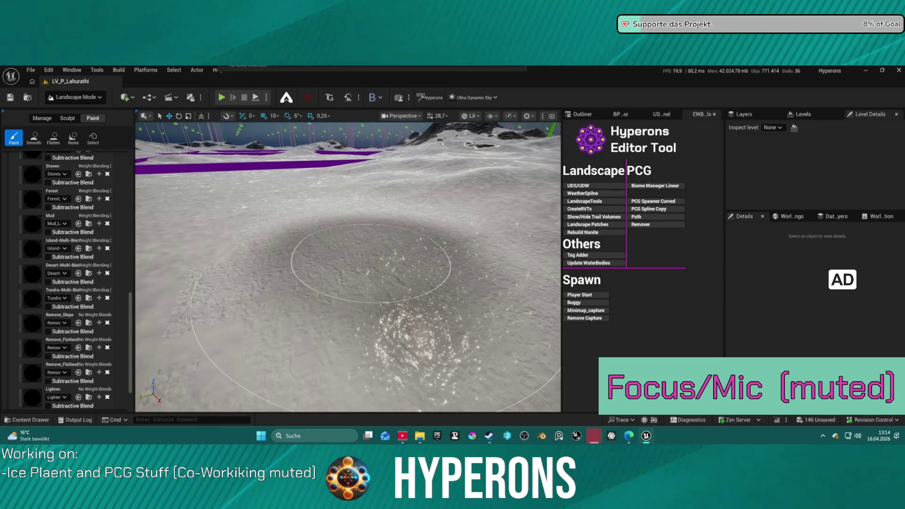
{"action": "scroll", "coordinate": [372, 295], "scroll_direction": "up", "scroll_amount": 10}
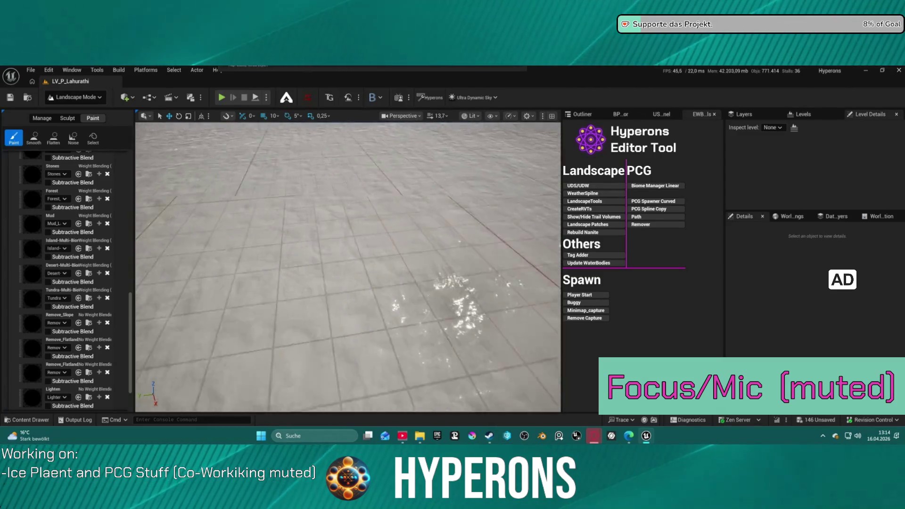
{"action": "scroll", "coordinate": [372, 295], "scroll_direction": "down", "scroll_amount": 3}
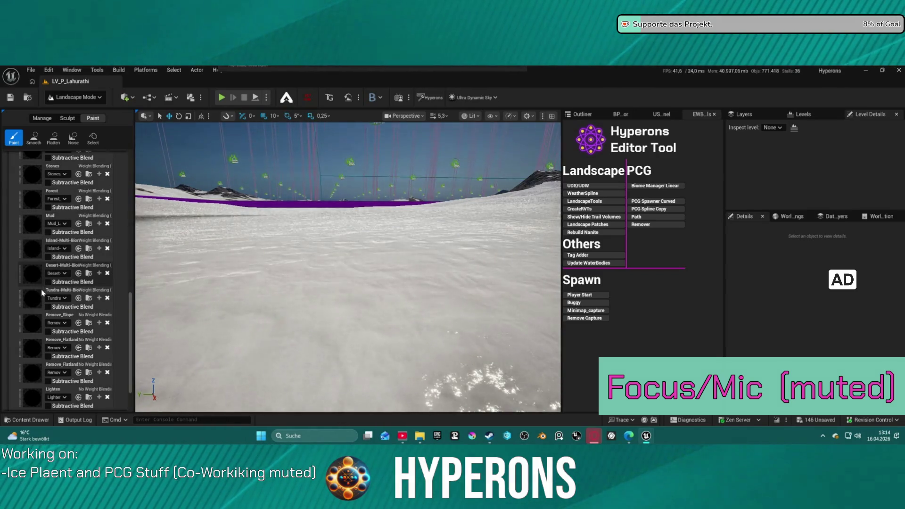
{"action": "scroll", "coordinate": [42, 332], "scroll_direction": "up", "scroll_amount": 2}
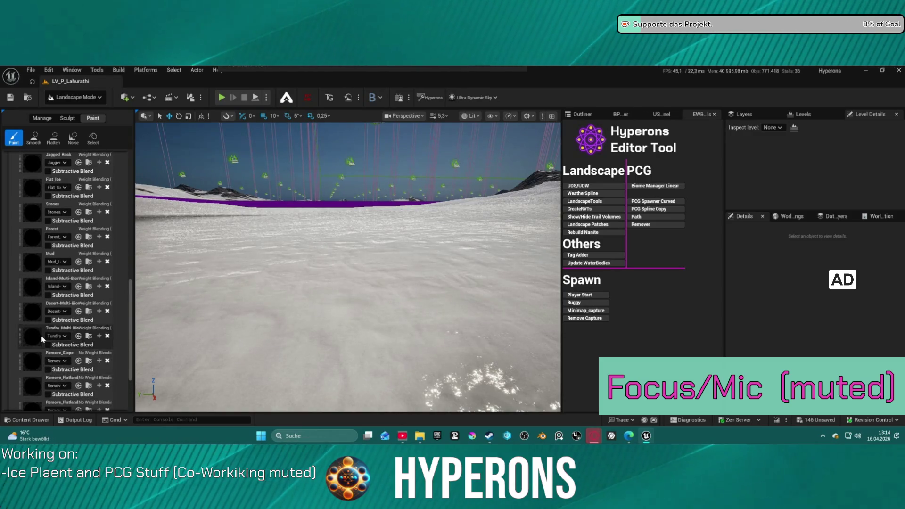
{"action": "scroll", "coordinate": [34, 290], "scroll_direction": "up", "scroll_amount": 1}
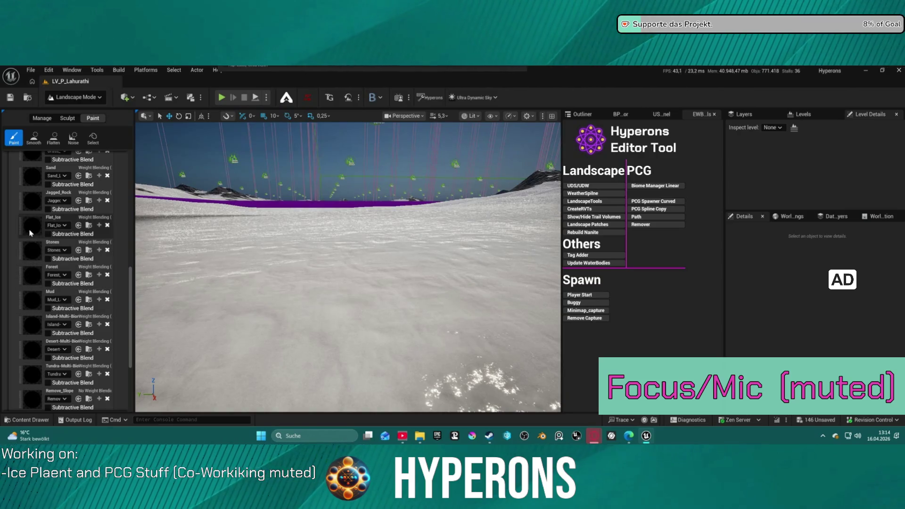
{"action": "scroll", "coordinate": [30, 230], "scroll_direction": "up", "scroll_amount": 4}
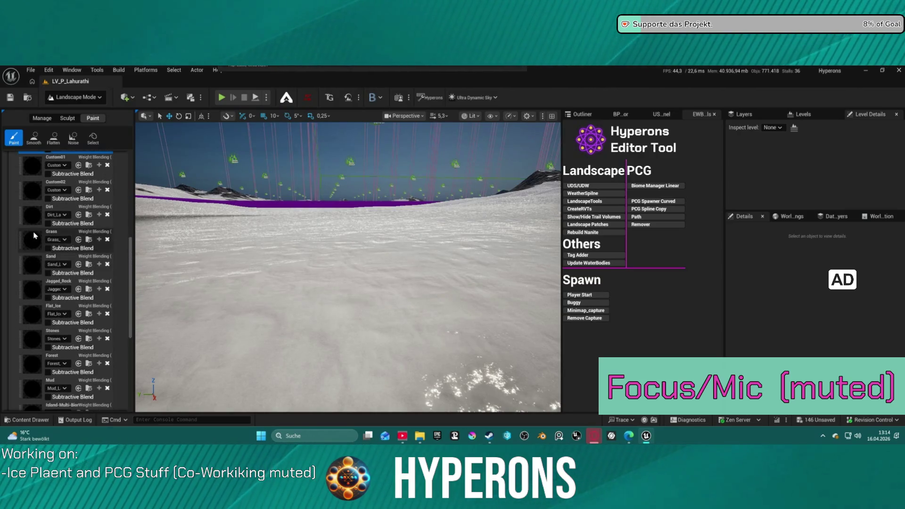
{"action": "scroll", "coordinate": [34, 234], "scroll_direction": "up", "scroll_amount": 3}
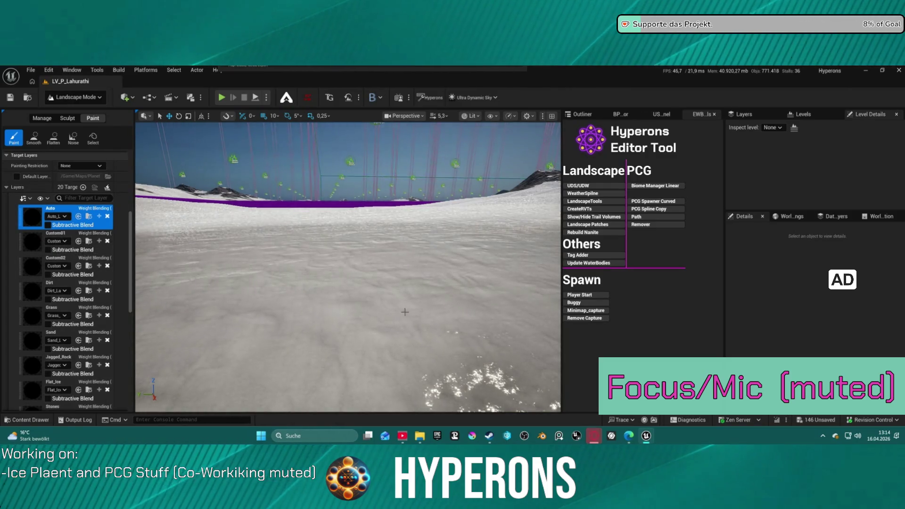
{"action": "scroll", "coordinate": [347, 267], "scroll_direction": "down", "scroll_amount": 6}
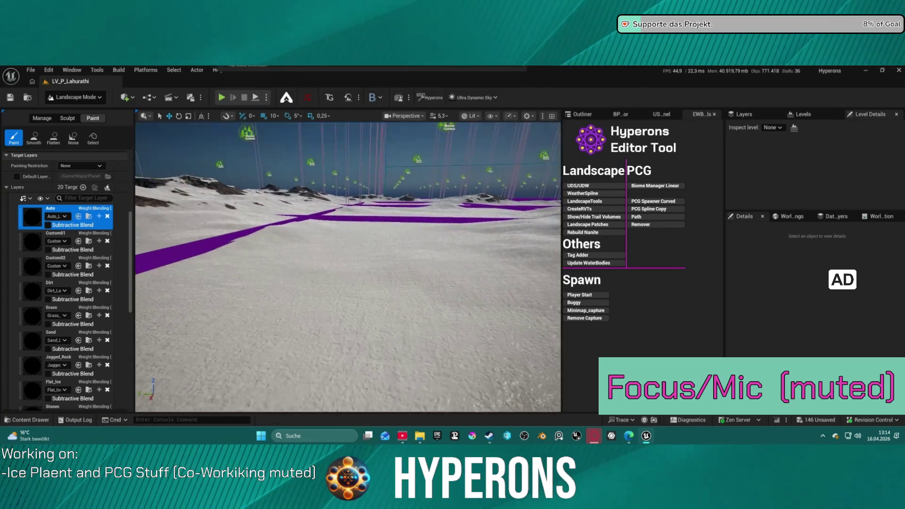
{"action": "scroll", "coordinate": [348, 267], "scroll_direction": "up", "scroll_amount": 6}
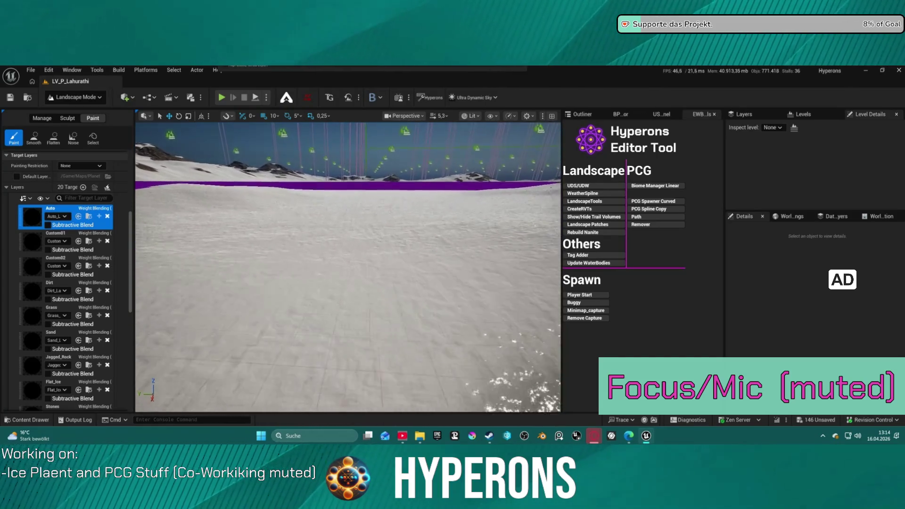
{"action": "scroll", "coordinate": [347, 267], "scroll_direction": "up", "scroll_amount": 5}
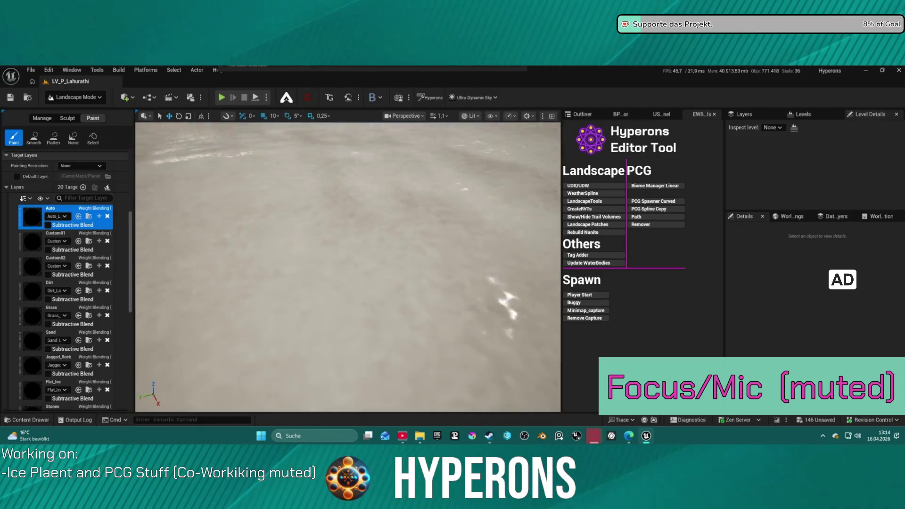
{"action": "scroll", "coordinate": [347, 267], "scroll_direction": "down", "scroll_amount": 3}
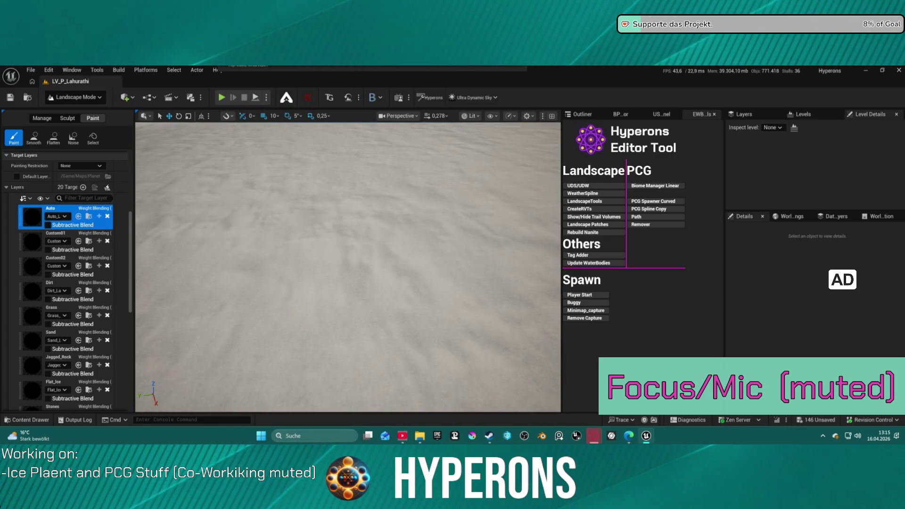
{"action": "scroll", "coordinate": [347, 266], "scroll_direction": "down", "scroll_amount": 2}
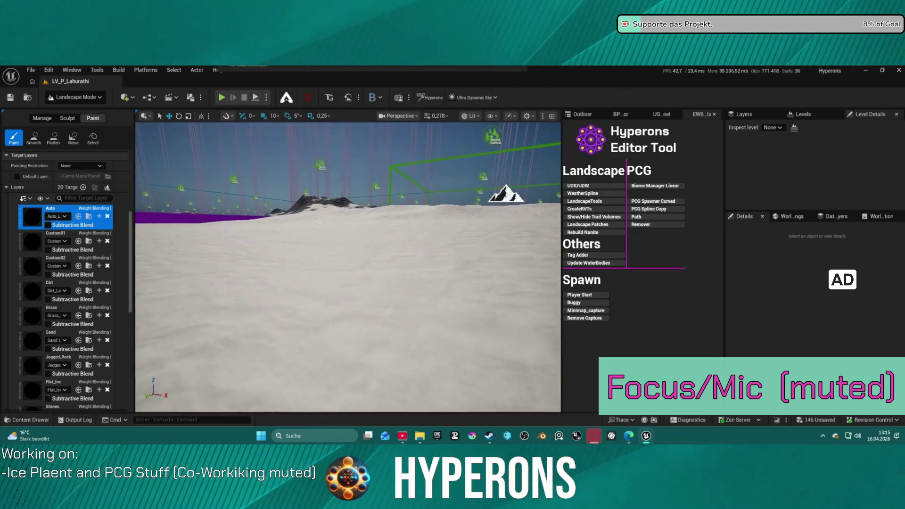
Step: Tilt the view toward the horizon, paint a test snow stroke, then undo it
{"action": "scroll", "coordinate": [348, 267], "scroll_direction": "down", "scroll_amount": 2}
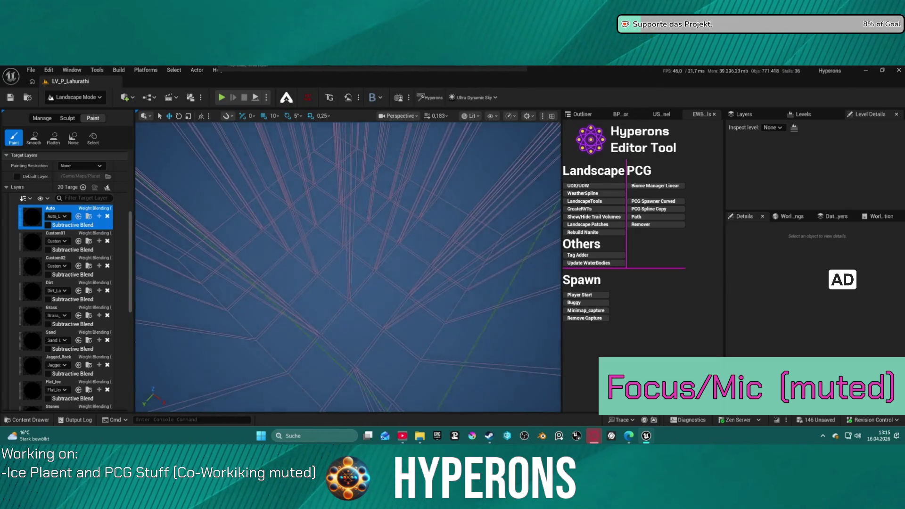
{"action": "left_click_drag", "start_coordinate": [348, 267], "coordinate": [347, 243]}
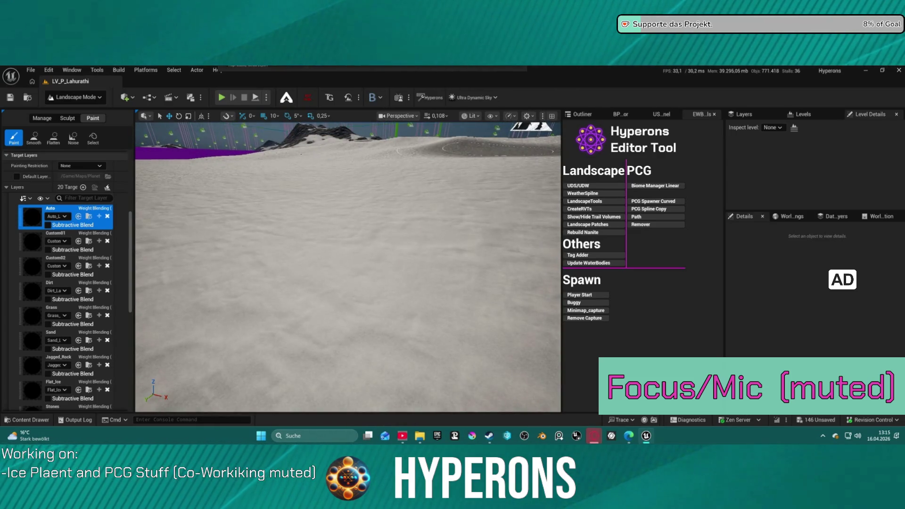
{"action": "left_click_drag", "start_coordinate": [325, 348], "coordinate": [332, 330]}
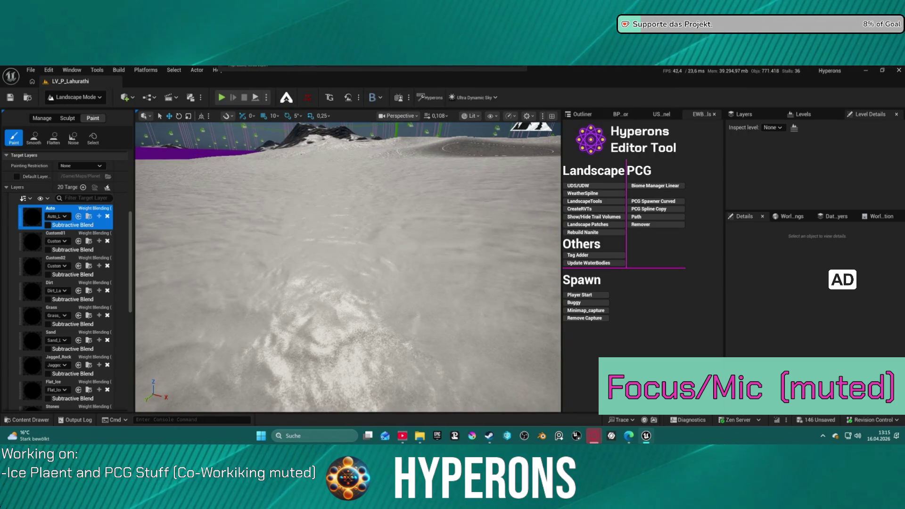
{"action": "key", "text": "ctrl+z"}
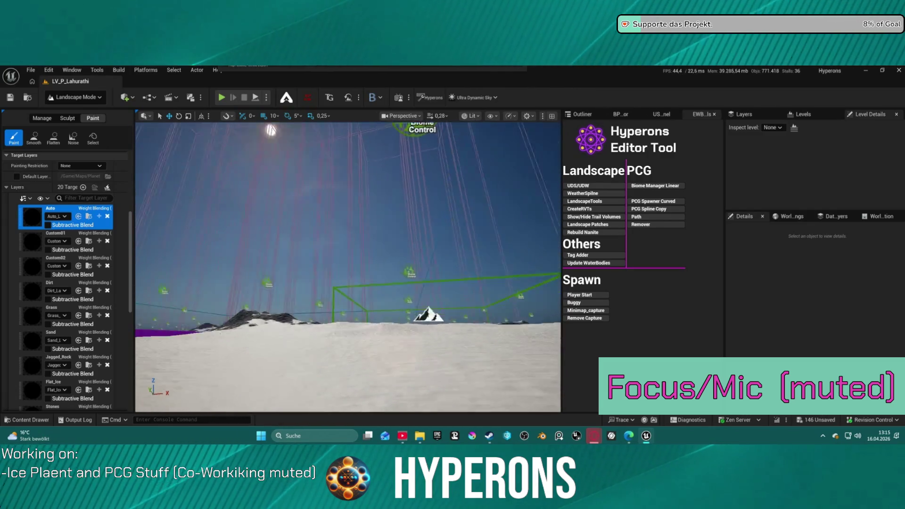
Step: Start a Play In Editor test of the level
{"action": "scroll", "coordinate": [348, 267], "scroll_direction": "up", "scroll_amount": 3}
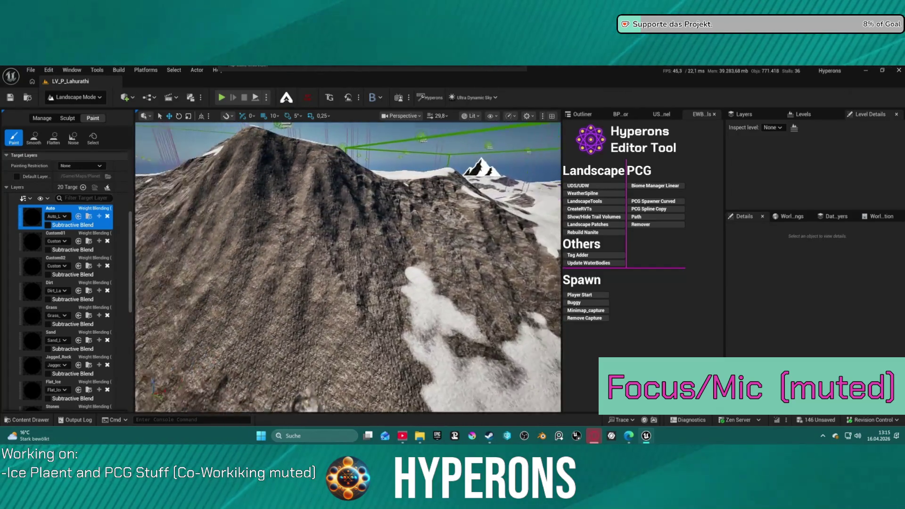
{"action": "scroll", "coordinate": [348, 267], "scroll_direction": "up", "scroll_amount": 5}
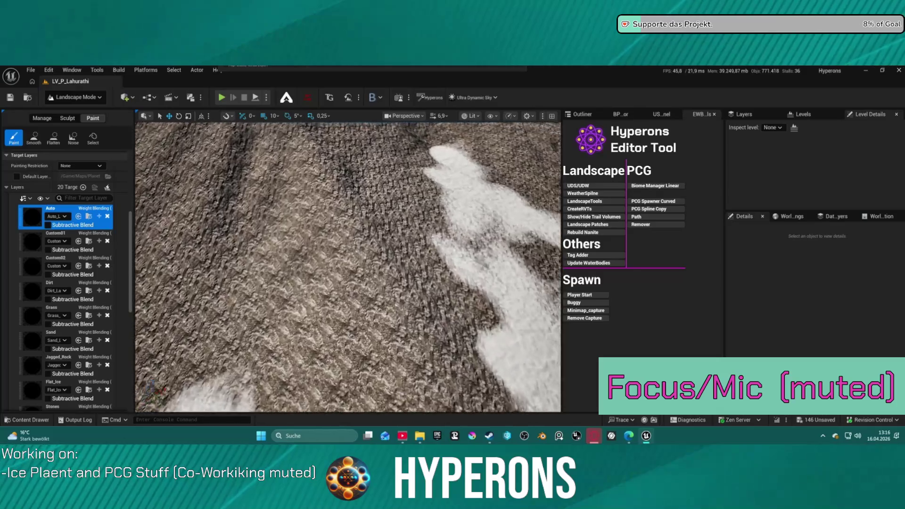
{"action": "scroll", "coordinate": [348, 267], "scroll_direction": "down", "scroll_amount": 5}
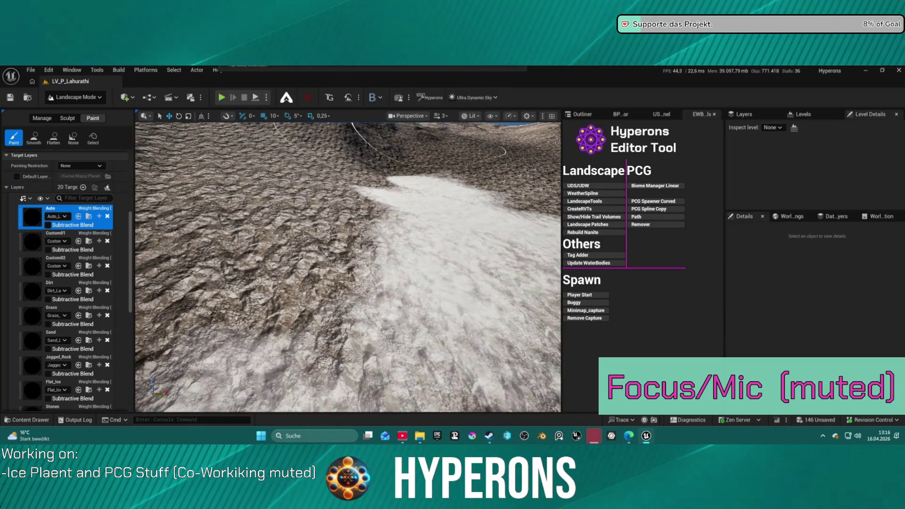
{"action": "left_click", "coordinate": [227, 95]}
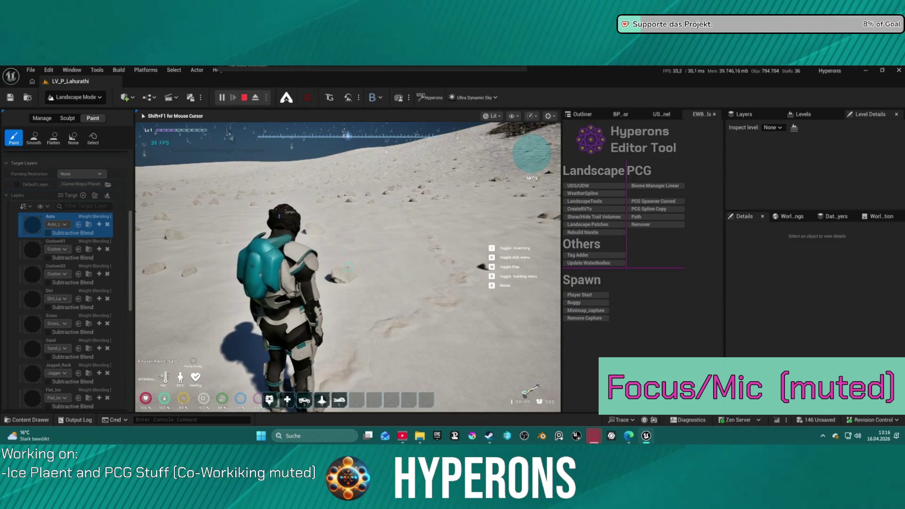
Step: Restart play, walk the character up the snowy slope and across, then end the session
{"action": "key", "text": "Escape"}
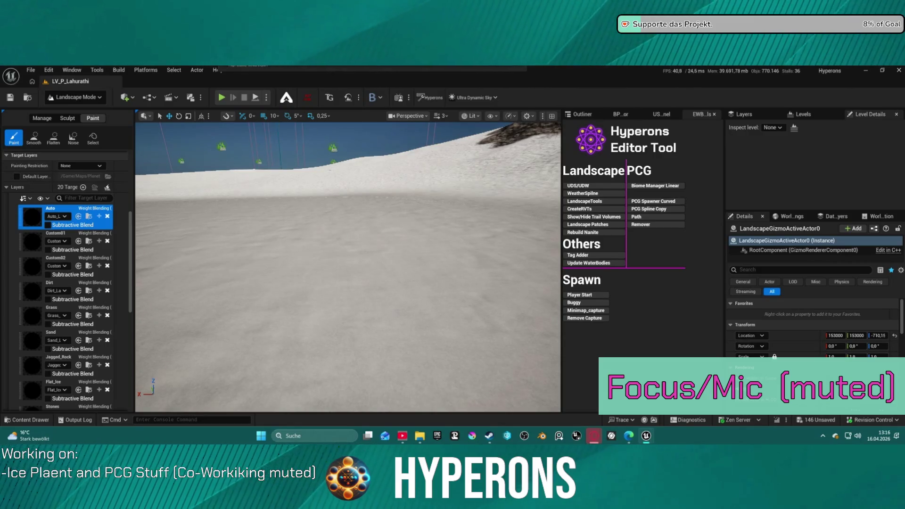
{"action": "left_click", "coordinate": [225, 97]}
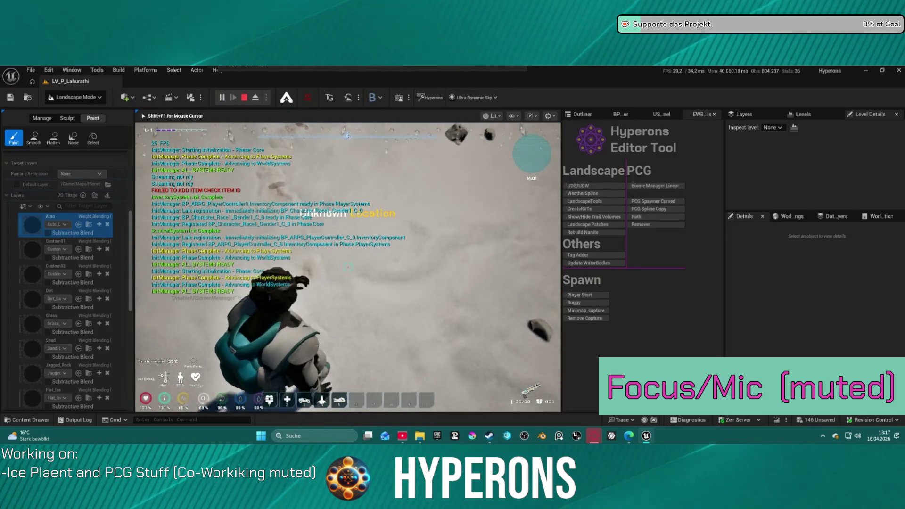
{"action": "key", "text": "w"}
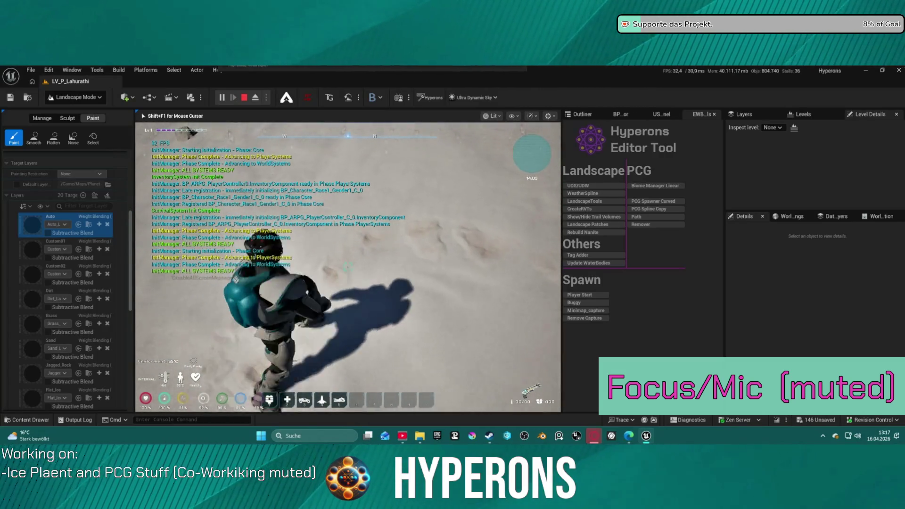
{"action": "key", "text": "w"}
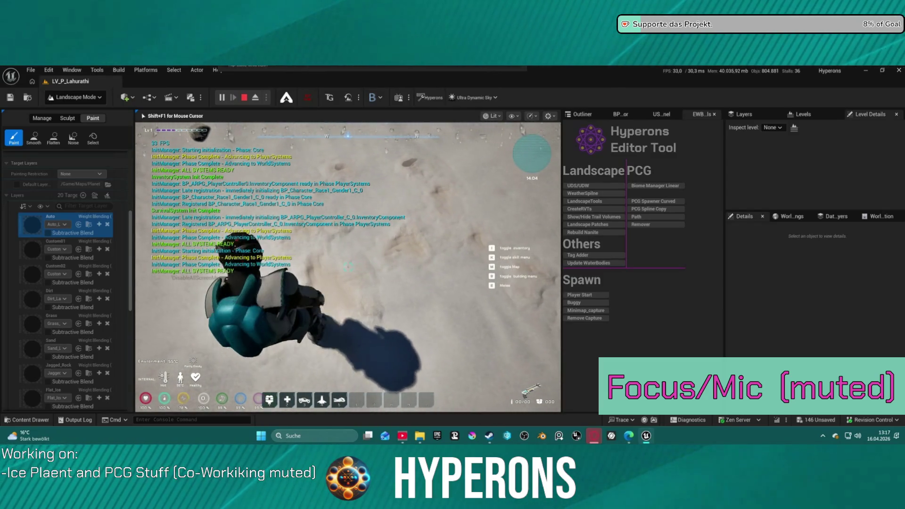
{"action": "key", "text": "Escape"}
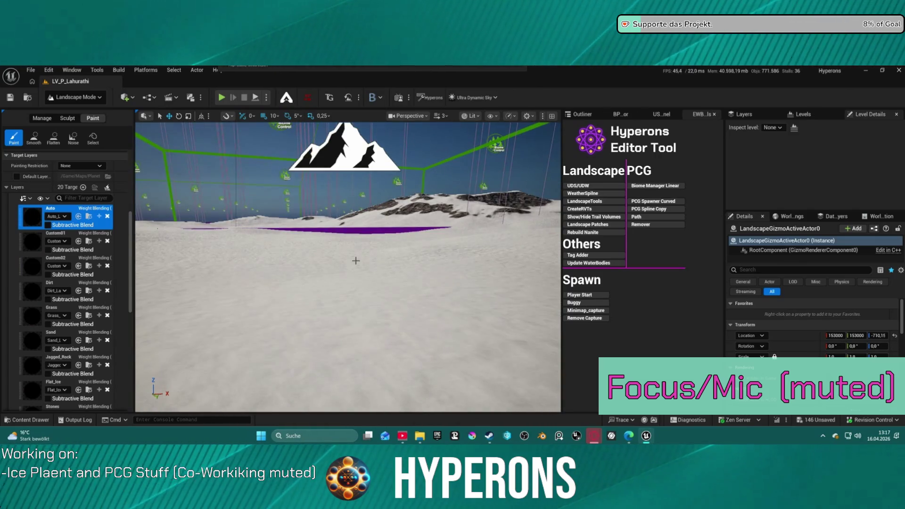
Step: Save the level and switch from Landscape Mode to Selection Mode
{"action": "key", "text": "ctrl+s"}
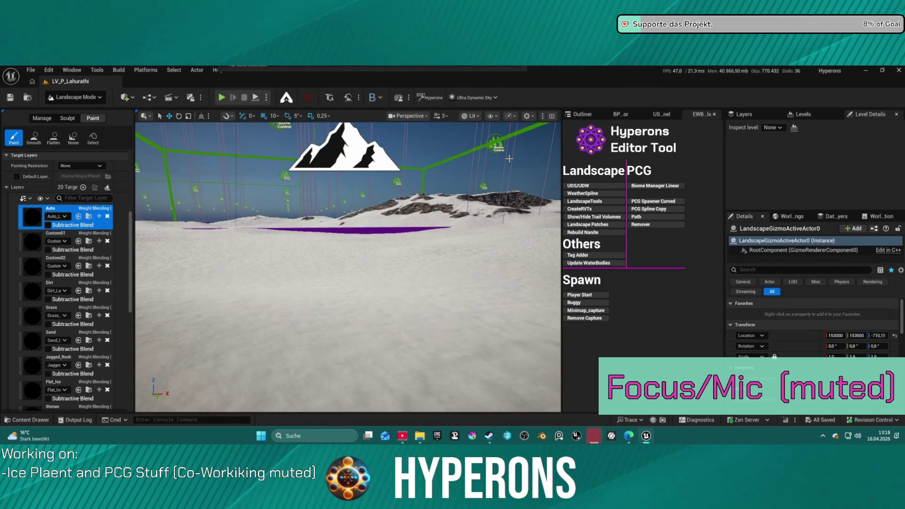
{"action": "left_click", "coordinate": [582, 114]}
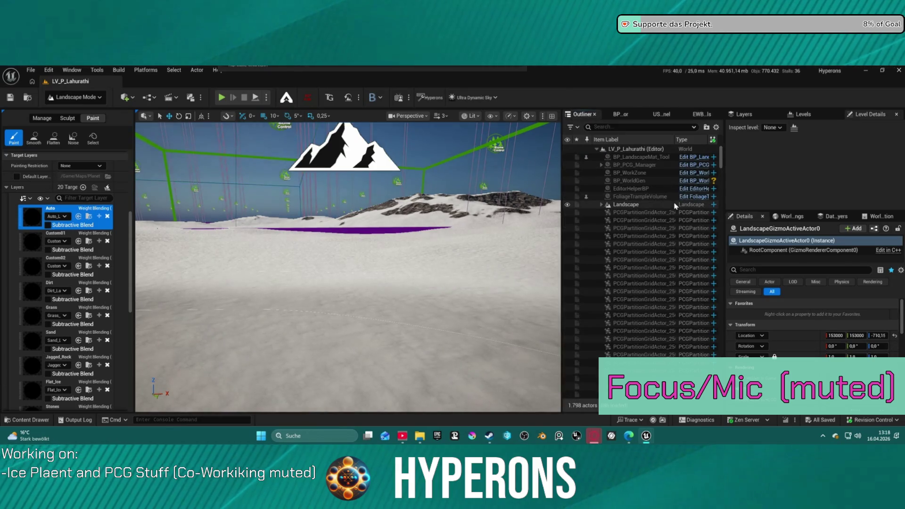
{"action": "left_click", "coordinate": [642, 206]}
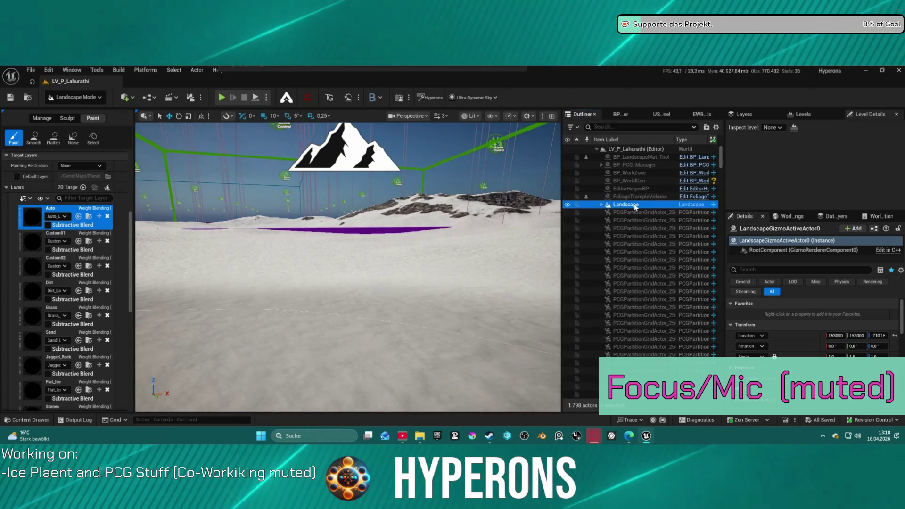
{"action": "left_click", "coordinate": [597, 149]}
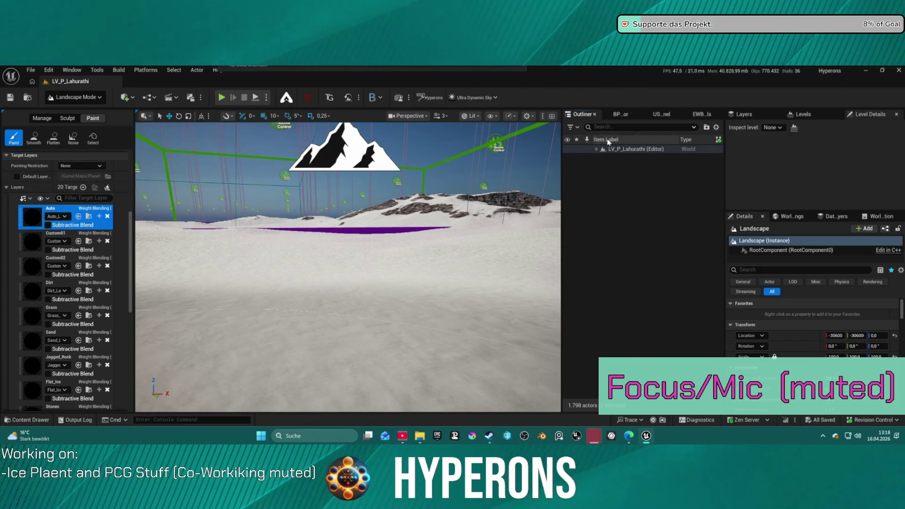
{"action": "left_click", "coordinate": [74, 97]}
{"action": "left_click", "coordinate": [70, 124]}
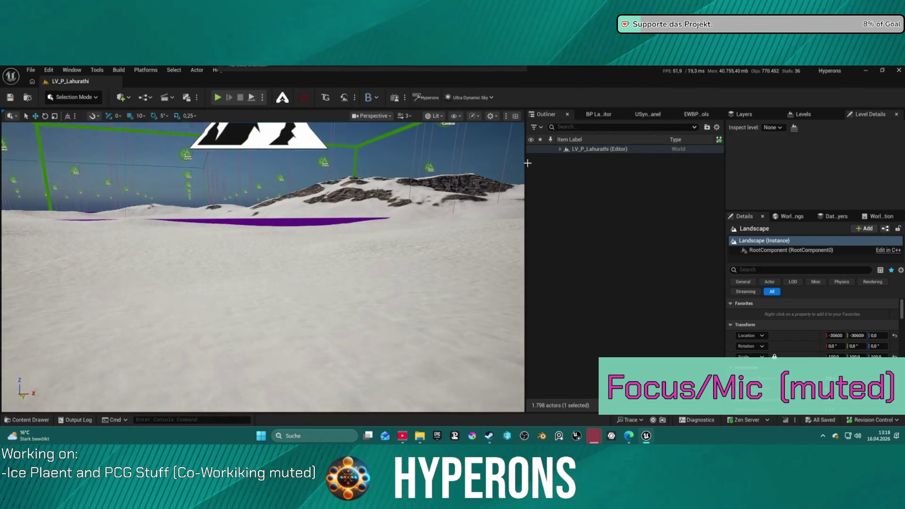
Step: Select Ultra_Dynamic_Weather in the Outliner and apply an overcast, stormy weather preset
{"action": "left_click", "coordinate": [560, 149]}
{"action": "left_click", "coordinate": [565, 205]}
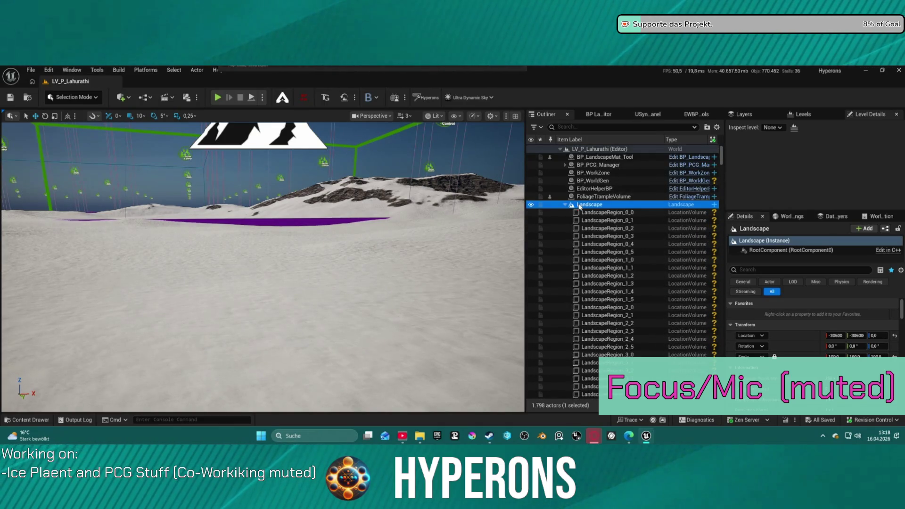
{"action": "scroll", "coordinate": [600, 262], "scroll_direction": "down", "scroll_amount": 15}
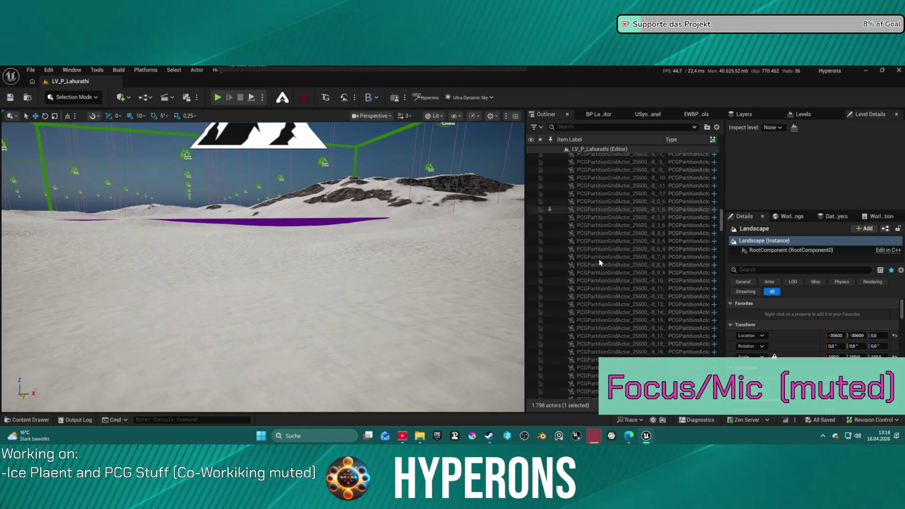
{"action": "scroll", "coordinate": [599, 262], "scroll_direction": "down", "scroll_amount": 20}
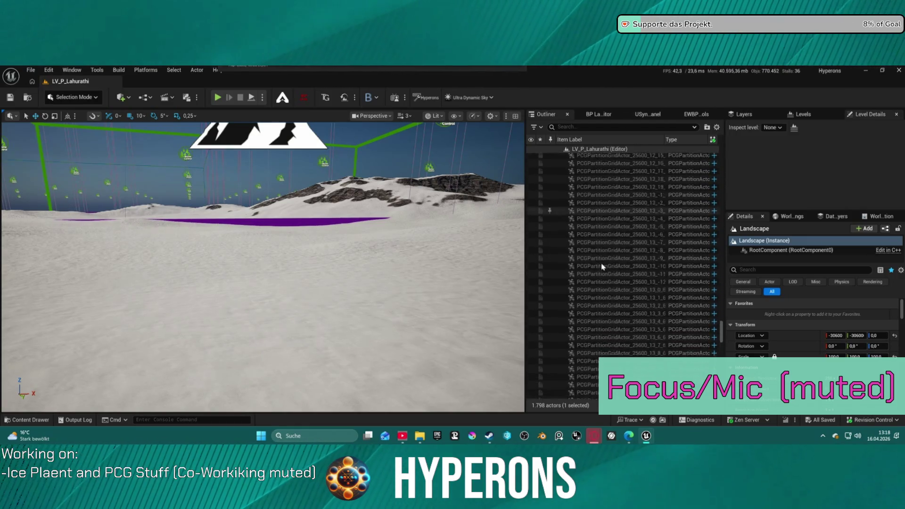
{"action": "scroll", "coordinate": [602, 266], "scroll_direction": "down", "scroll_amount": 10}
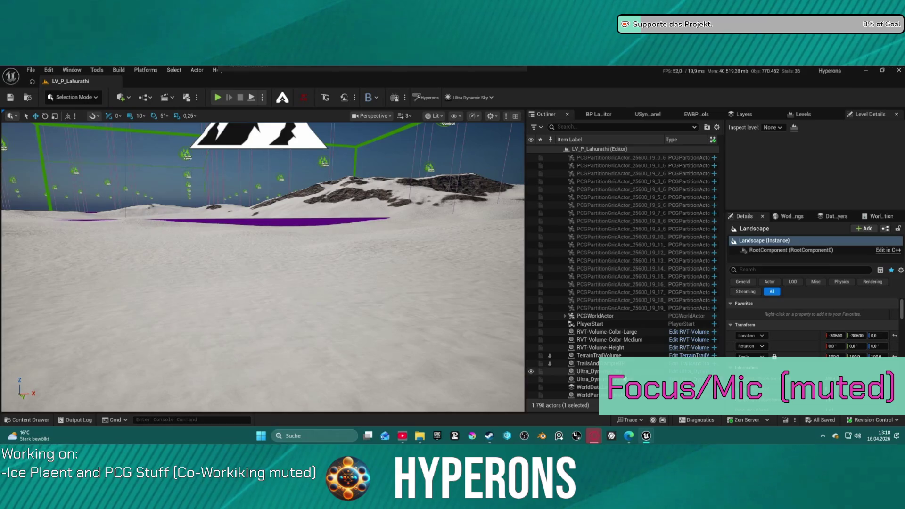
{"action": "left_click", "coordinate": [584, 379]}
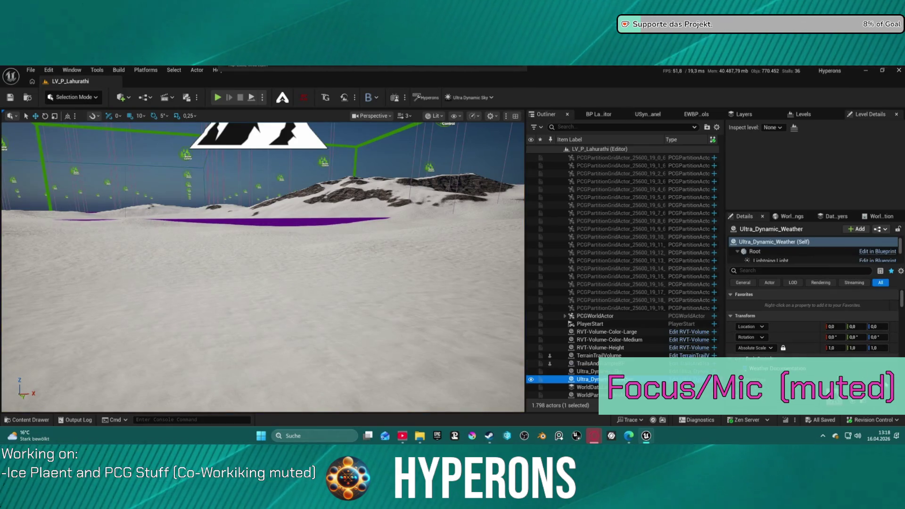
{"action": "left_click", "coordinate": [833, 351]}
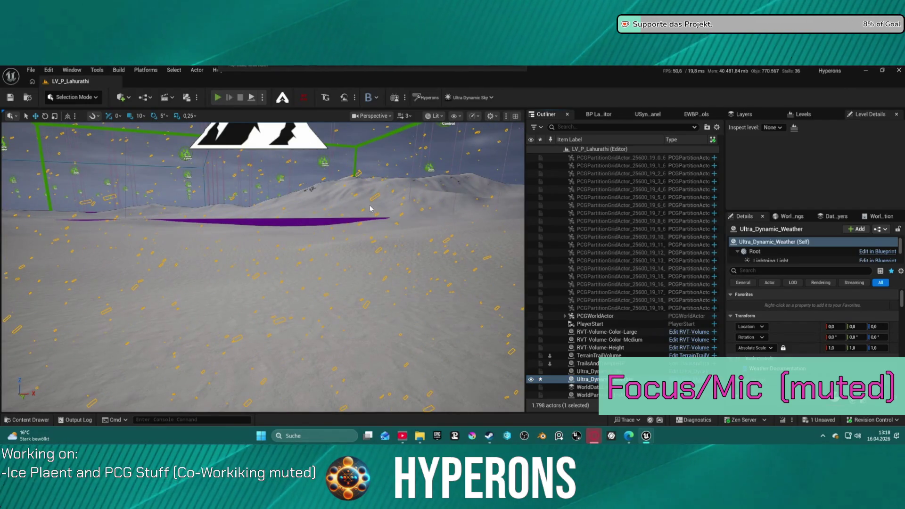
{"action": "left_click", "coordinate": [217, 97]}
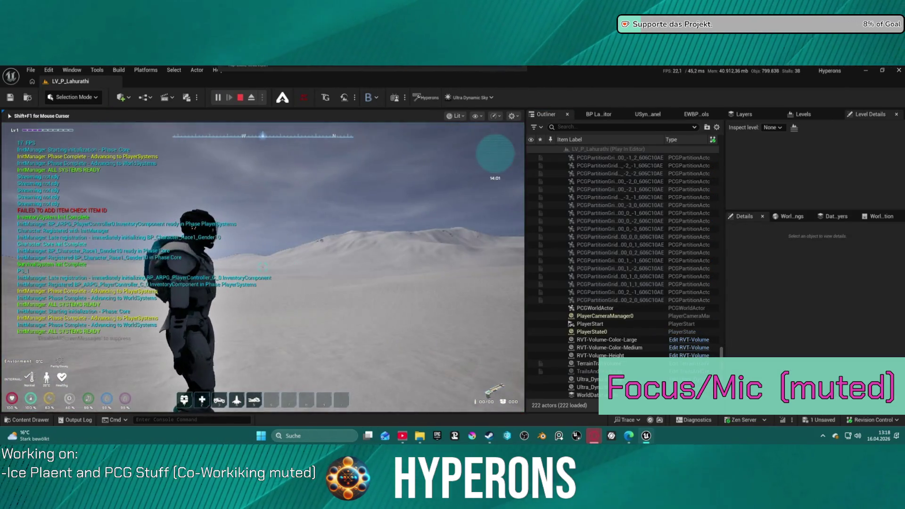
Step: Run the armoured character across the snowy, rock-strewn terrain, then stop the play session
{"action": "key", "text": "w"}
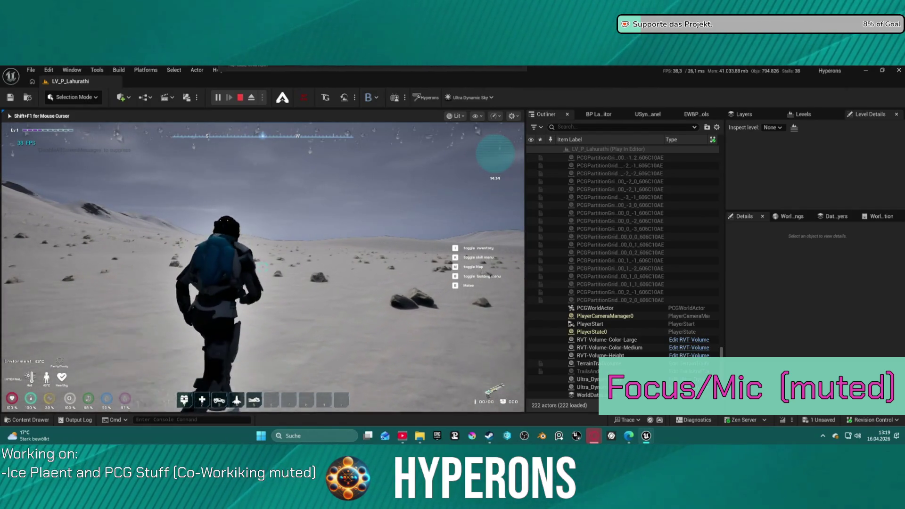
{"action": "key", "text": "Escape"}
Step: Filter the weather Details by 'cl' and browse Apply Climate Preset, leaving it at None
{"action": "left_click", "coordinate": [804, 271]}
{"action": "type", "text": "clim"}
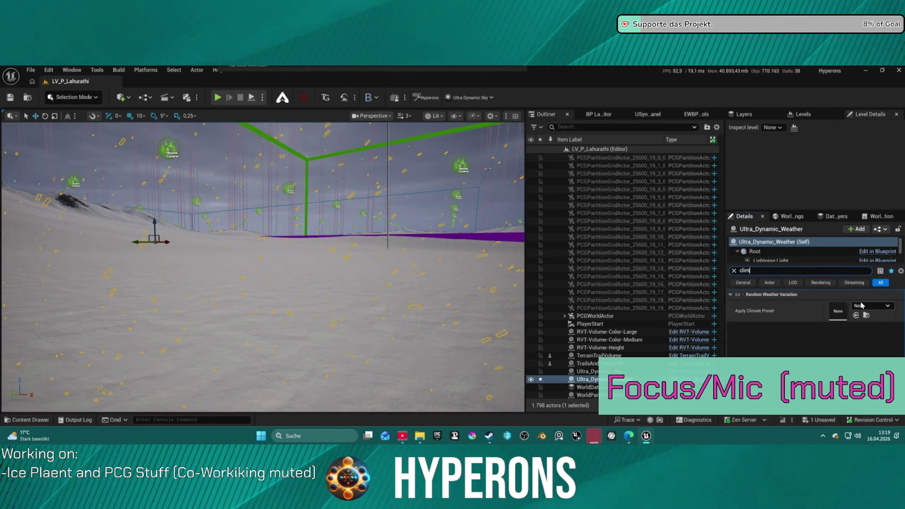
{"action": "left_click", "coordinate": [871, 306]}
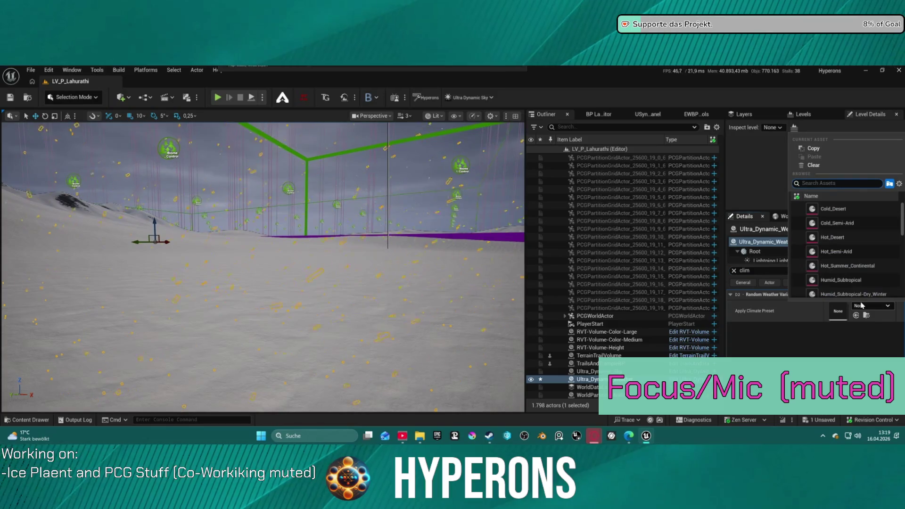
{"action": "scroll", "coordinate": [851, 259], "scroll_direction": "down", "scroll_amount": 5}
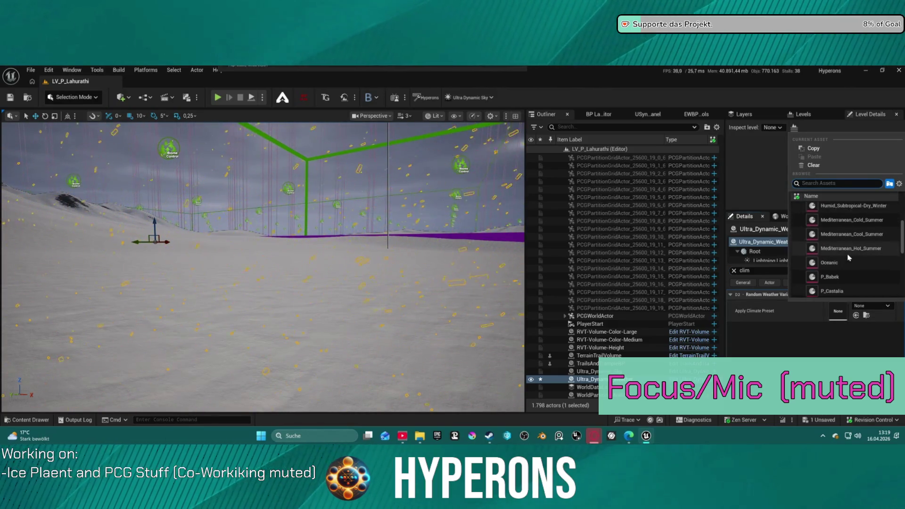
{"action": "key", "text": "Escape"}
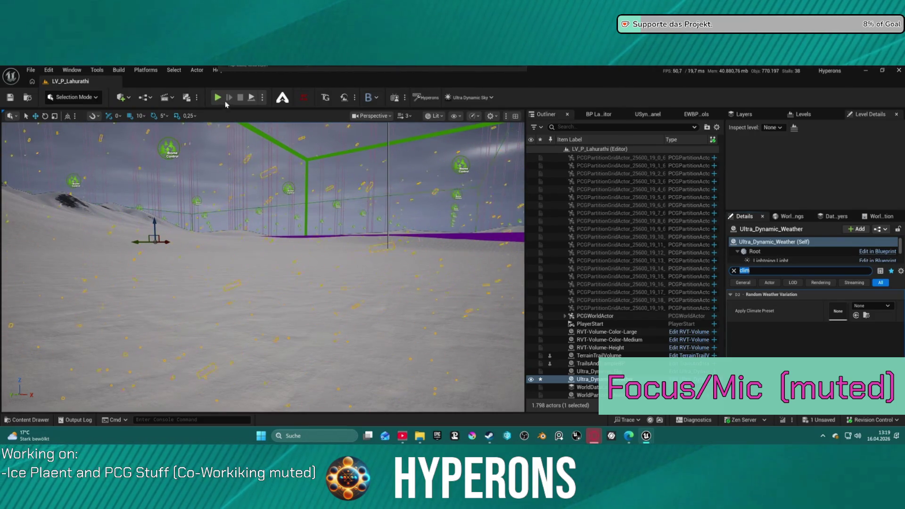
{"action": "key", "text": "alt+p"}
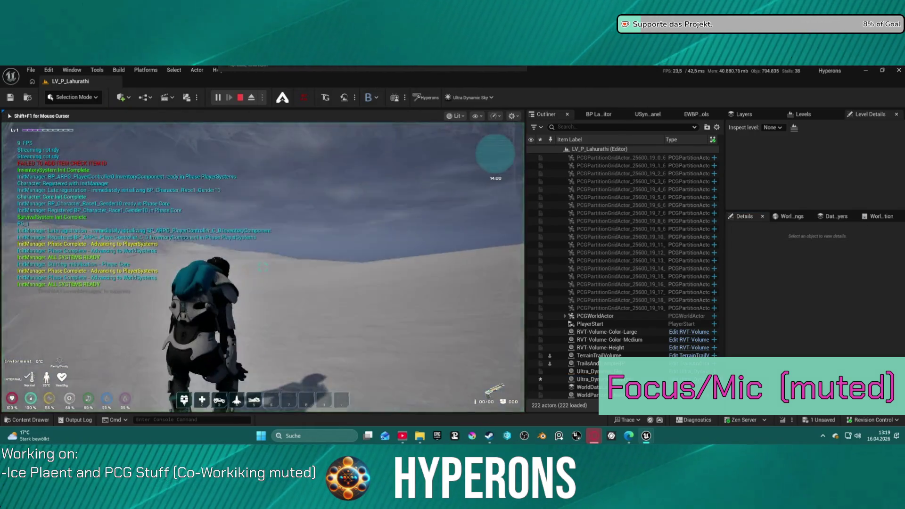
{"action": "key", "text": "w"}
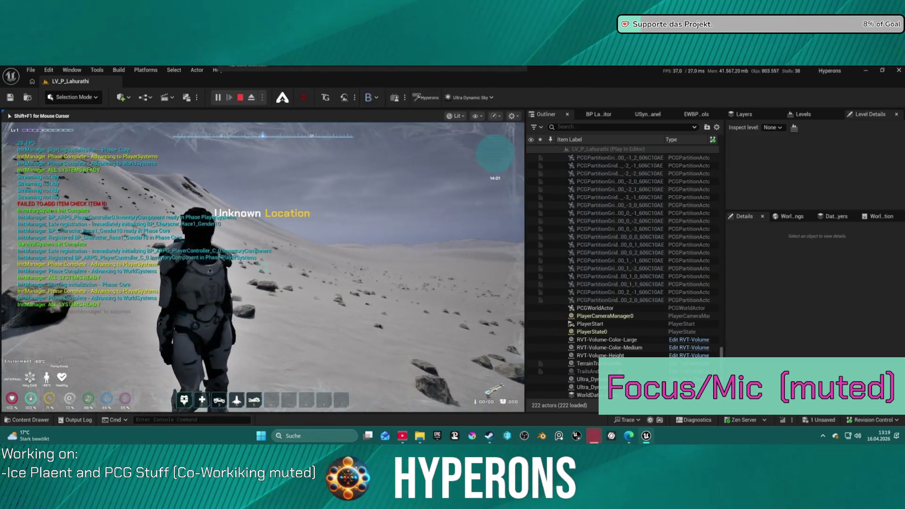
{"action": "key", "text": "w"}
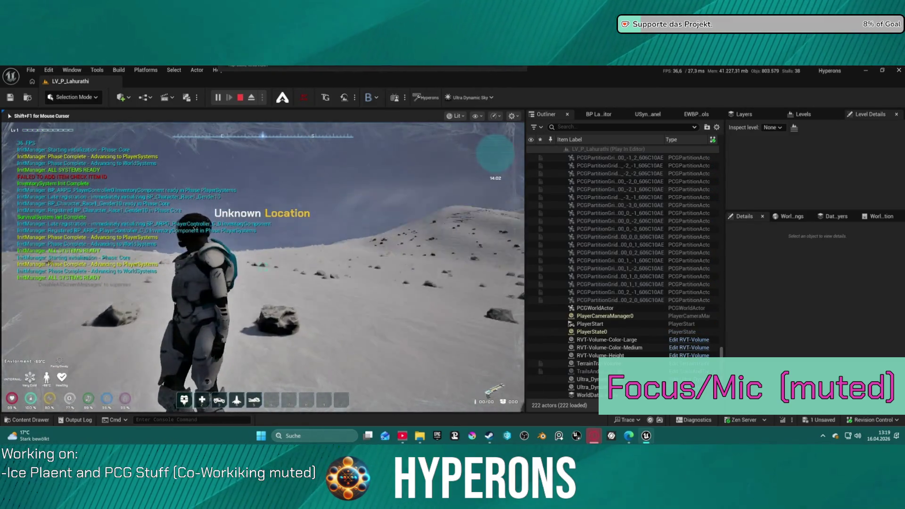
{"action": "key", "text": "w"}
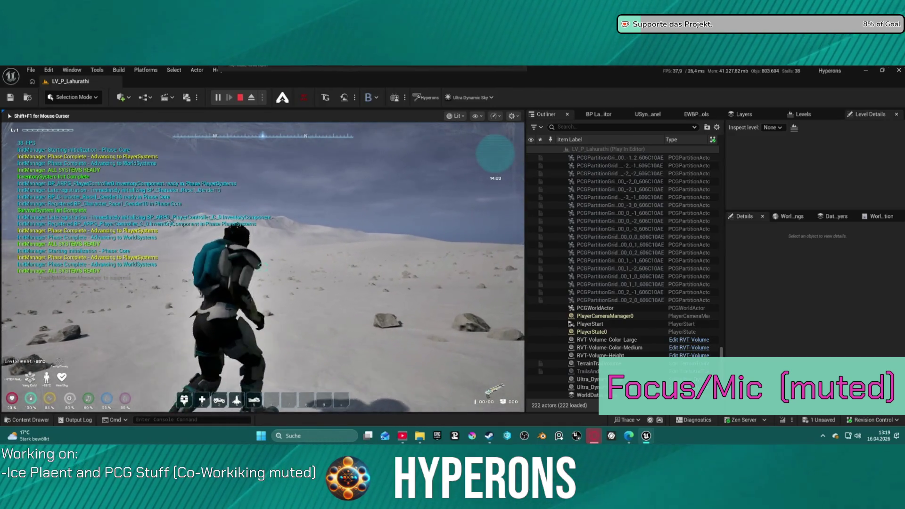
{"action": "key", "text": "w"}
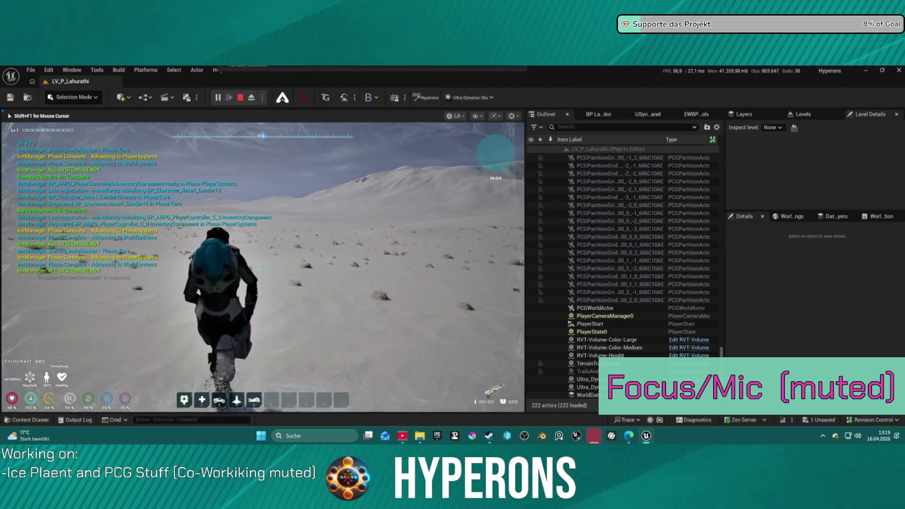
{"action": "key", "text": "w"}
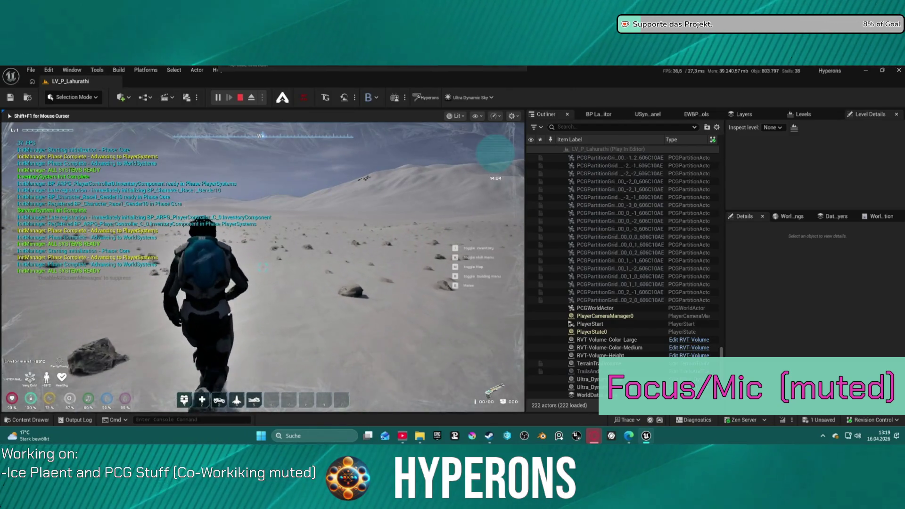
{"action": "key", "text": "w"}
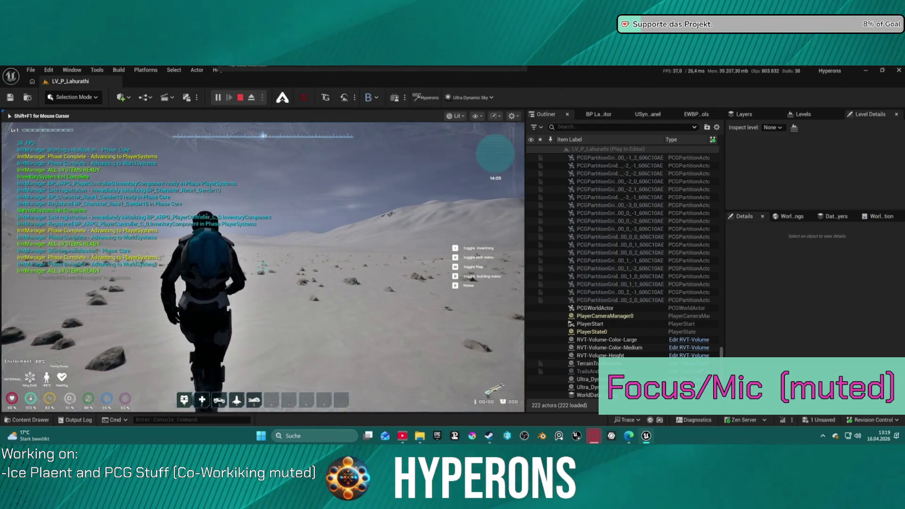
{"action": "key", "text": "w"}
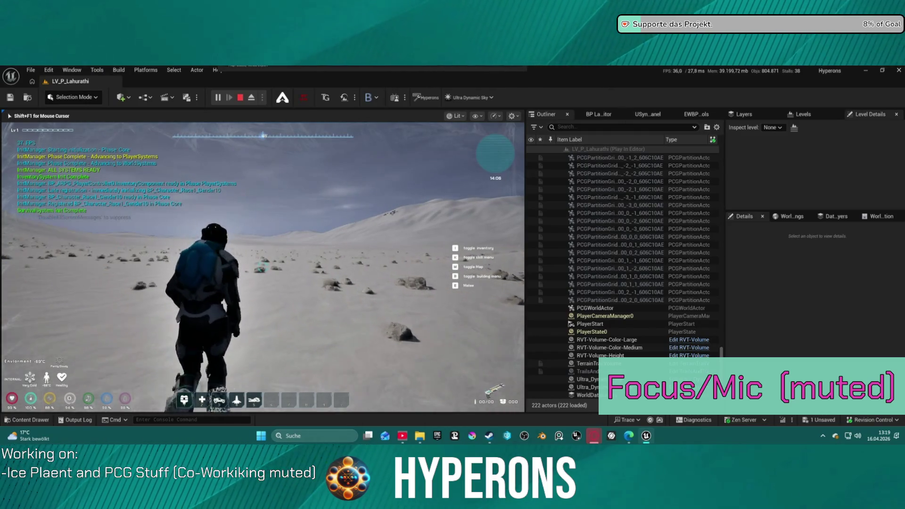
{"action": "key", "text": "w"}
{"action": "key", "text": "w"}
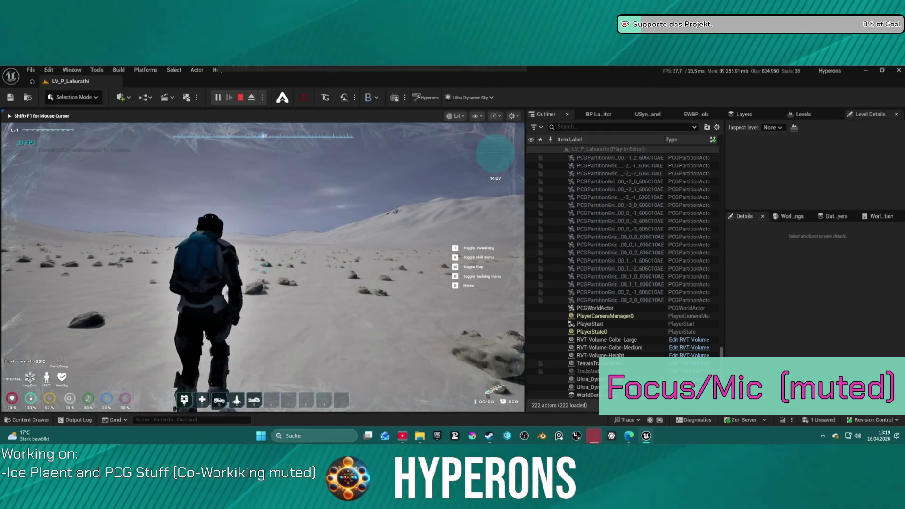
{"action": "key", "text": "w"}
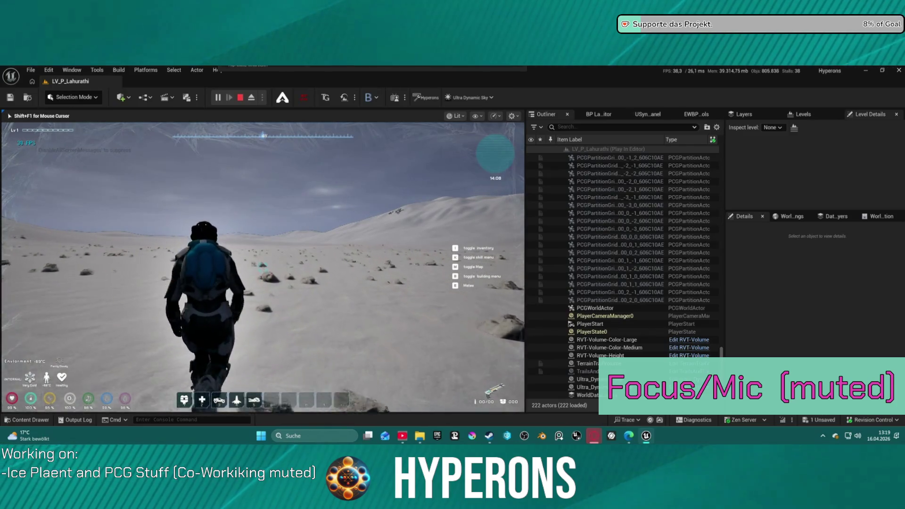
{"action": "key", "text": "w"}
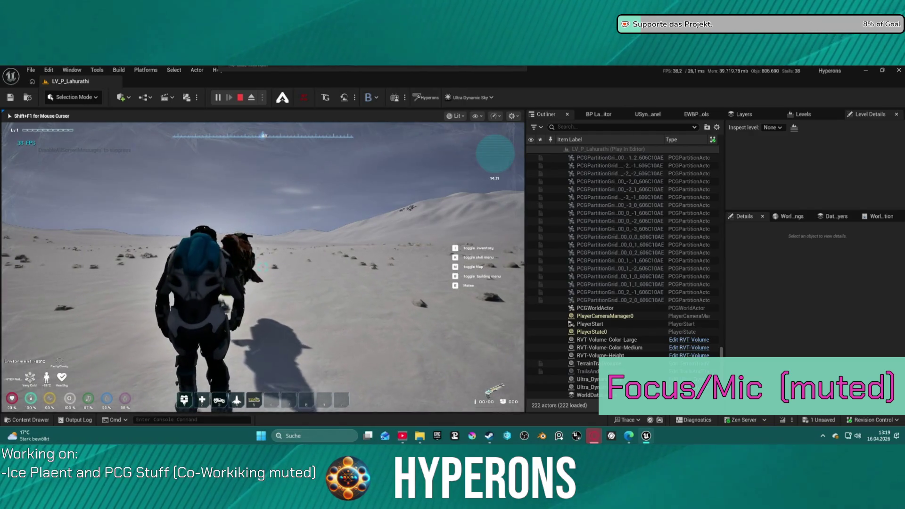
{"action": "key", "text": "e"}
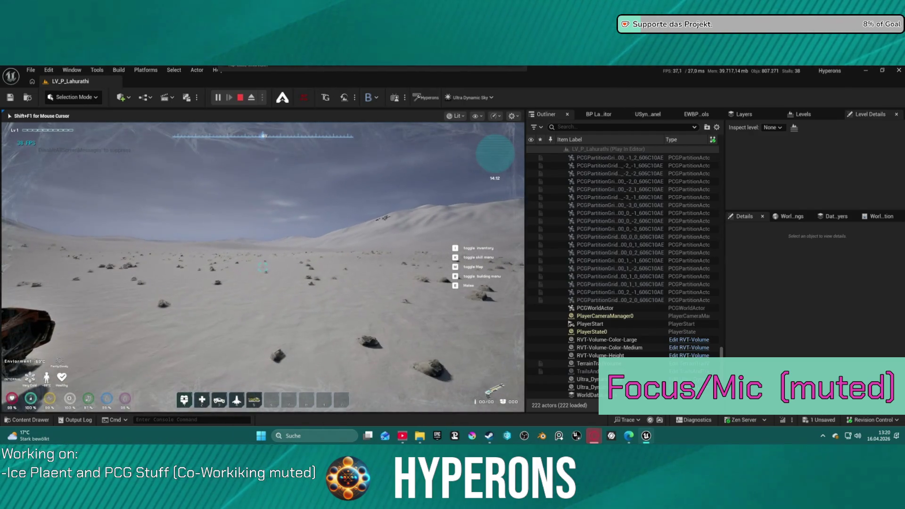
{"action": "key", "text": "e"}
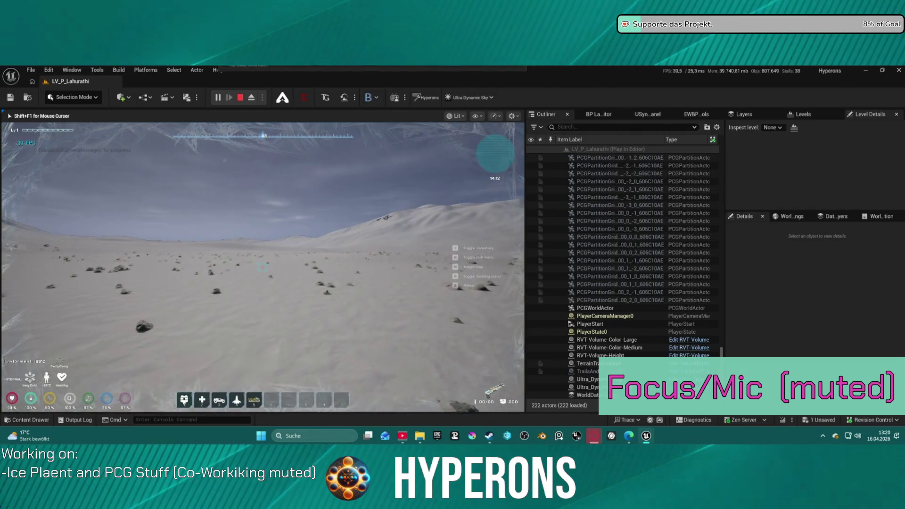
{"action": "key", "text": "e"}
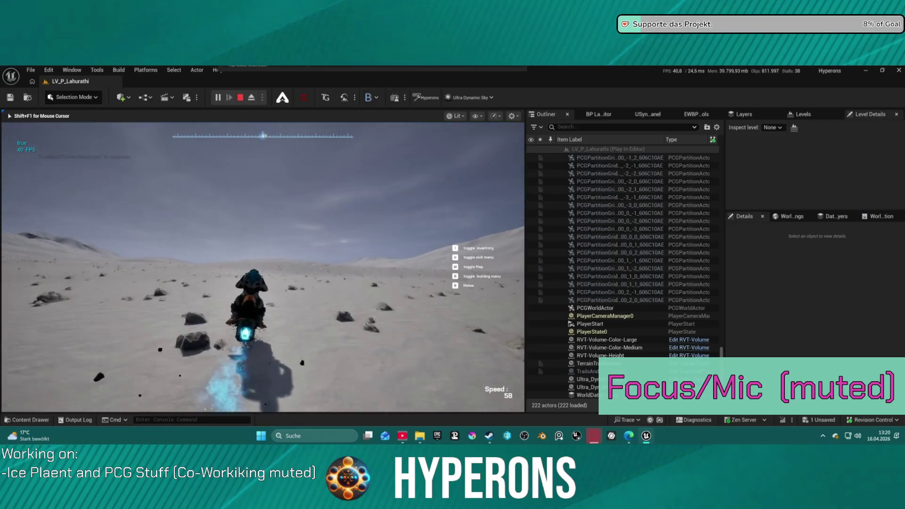
Step: Drive the hover-bike toward the snowy hill, then end the play session
{"action": "key", "text": "s"}
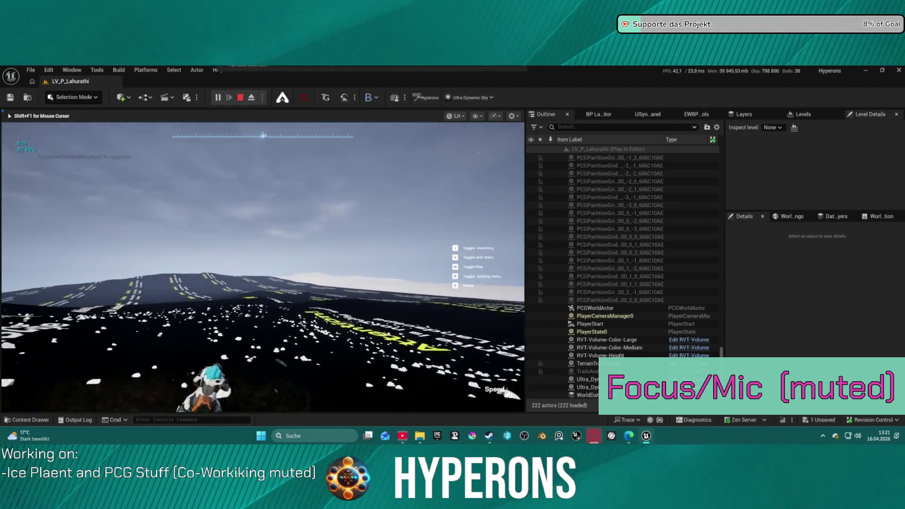
{"action": "key", "text": "Escape"}
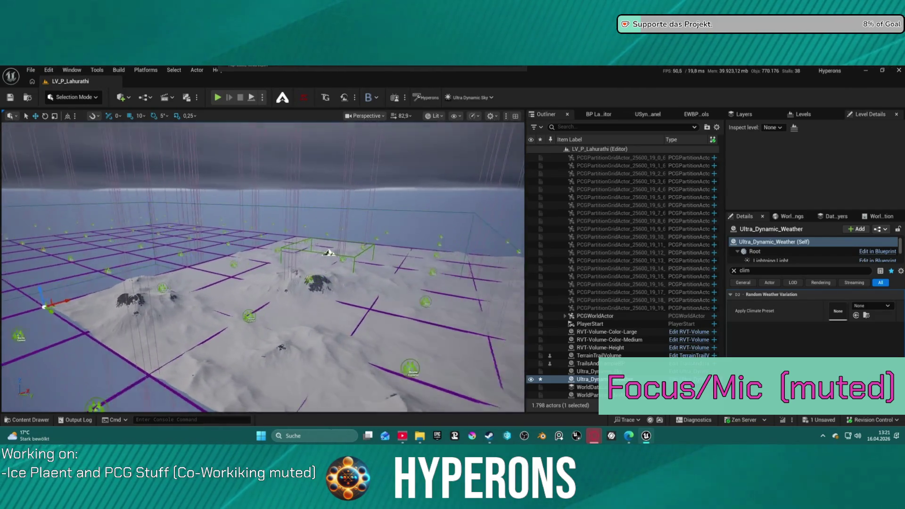
Step: Fly to the PlayerStart area and drag the BP_WorkZone box toward the upper-left terrain
{"action": "key", "text": "w"}
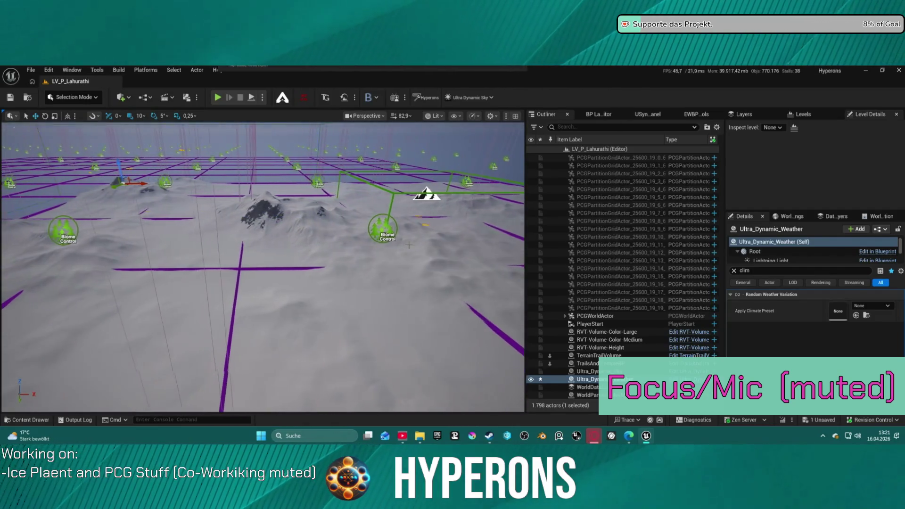
{"action": "left_click", "coordinate": [594, 324]}
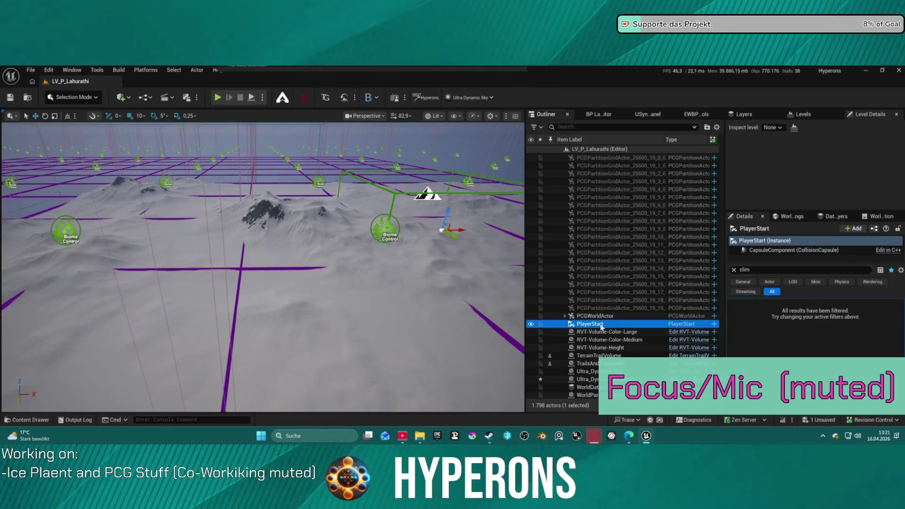
{"action": "key", "text": "w"}
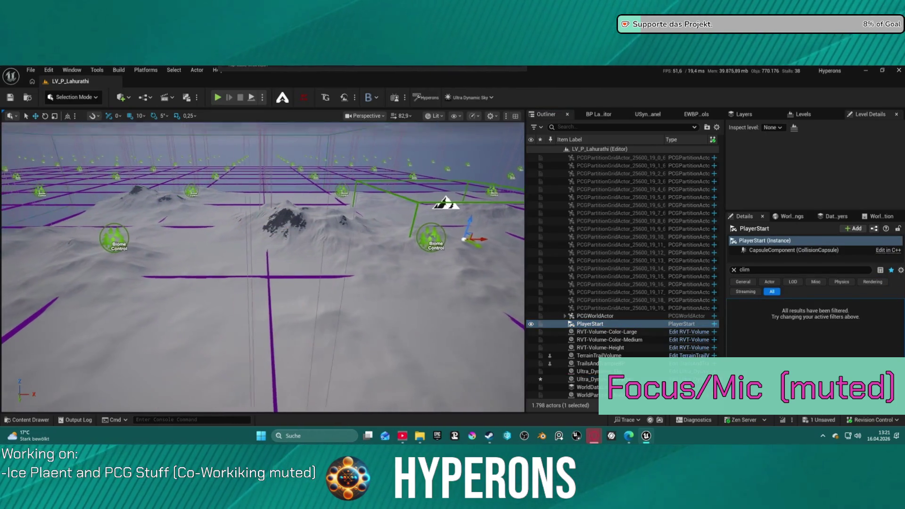
{"action": "key", "text": "w"}
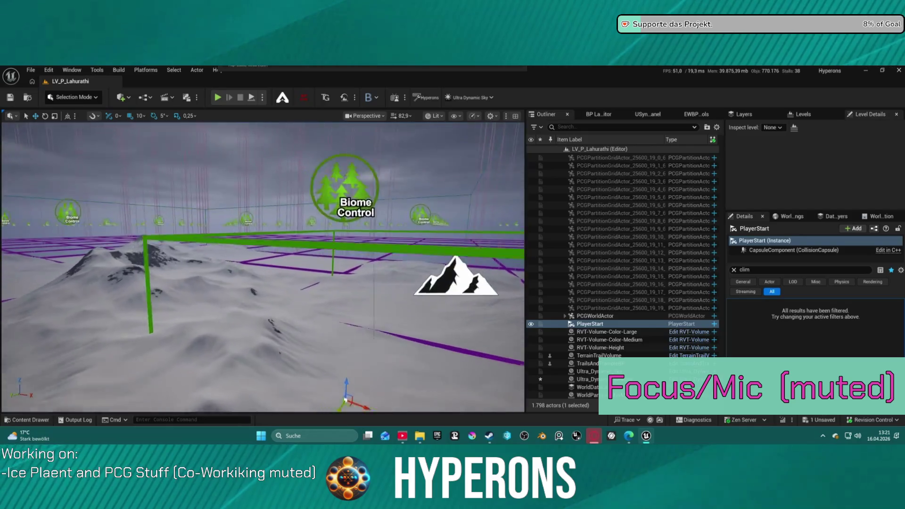
{"action": "key", "text": "s"}
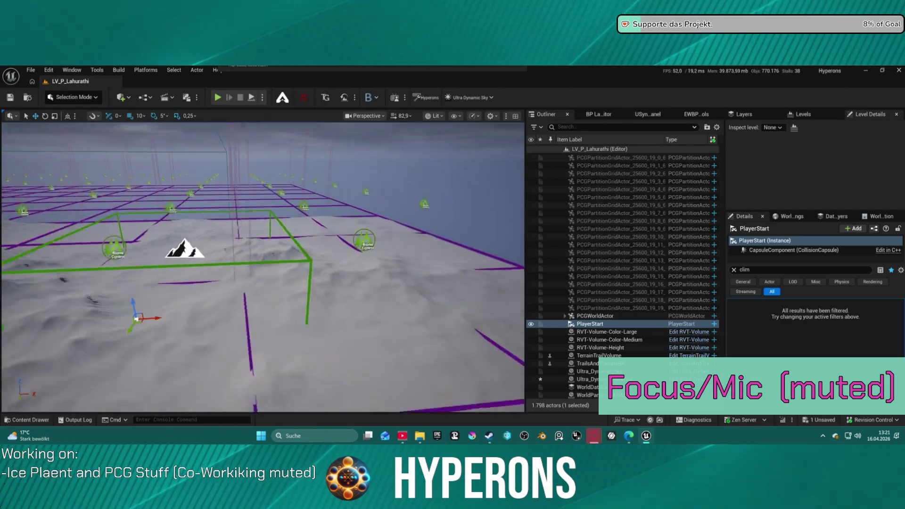
{"action": "key", "text": "s"}
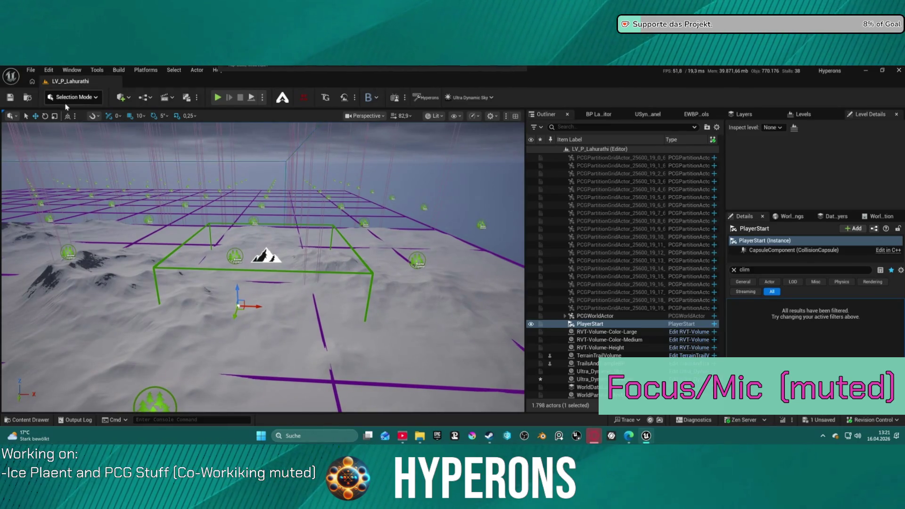
{"action": "left_click", "coordinate": [278, 276]}
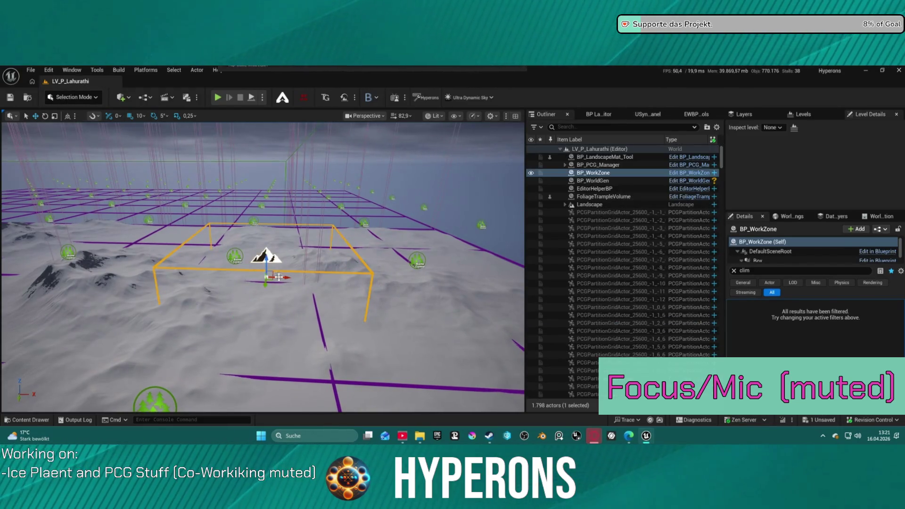
{"action": "mouse_move", "coordinate": [272, 279]}
{"action": "left_mouse_down"}
{"action": "mouse_move", "coordinate": [60, 208]}
{"action": "mouse_move", "coordinate": [22, 207]}
{"action": "left_mouse_up"}
{"action": "left_click", "coordinate": [73, 97]}
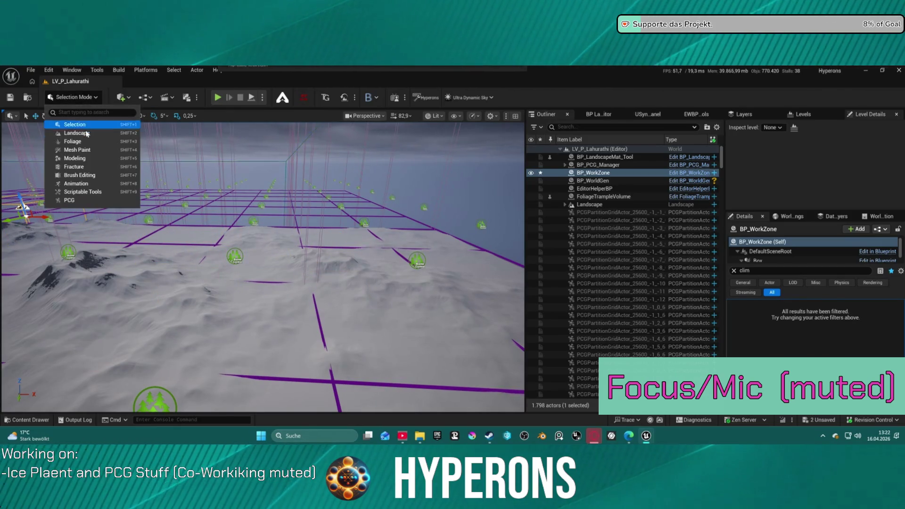
Step: In Landscape Mode, tilt the view toward the clouds and grid, then save the level
{"action": "left_click", "coordinate": [164, 176]}
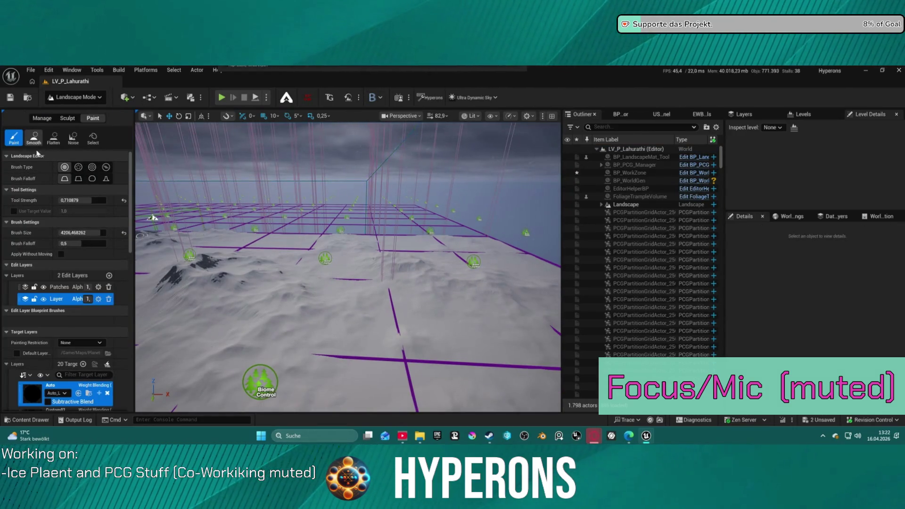
{"action": "scroll", "coordinate": [84, 302], "scroll_direction": "down", "scroll_amount": 4}
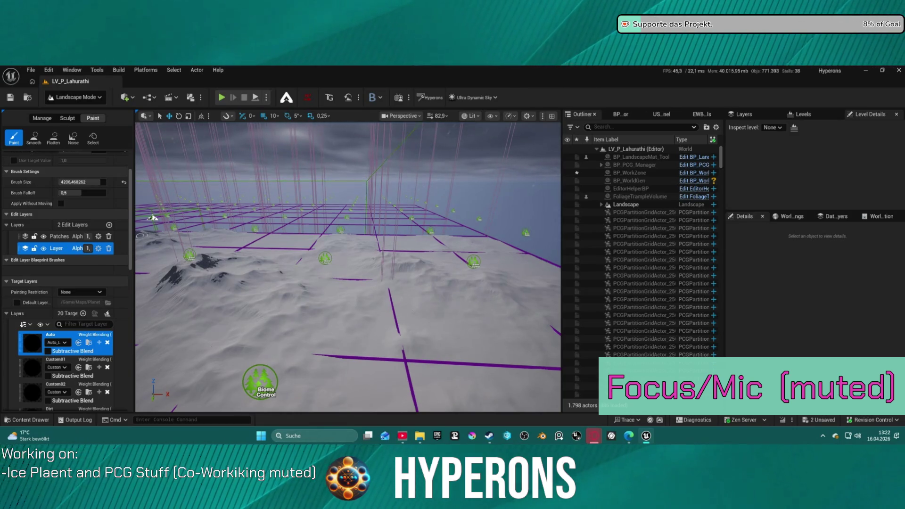
{"action": "scroll", "coordinate": [153, 217], "scroll_direction": "down", "scroll_amount": 10}
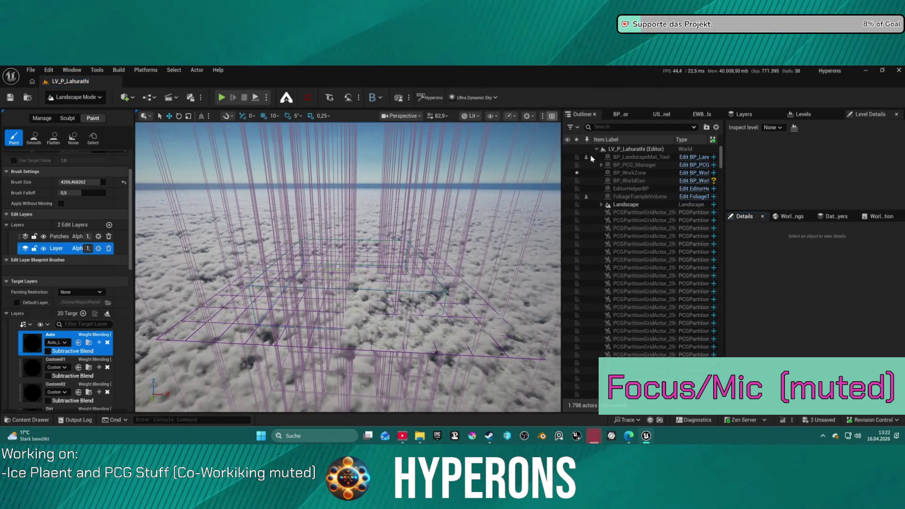
{"action": "mouse_move", "coordinate": [337, 266]}
{"action": "left_mouse_down"}
{"action": "mouse_move", "coordinate": [371, 215]}
{"action": "mouse_move", "coordinate": [391, 280]}
{"action": "left_mouse_up"}
{"action": "key", "text": "ctrl+s"}
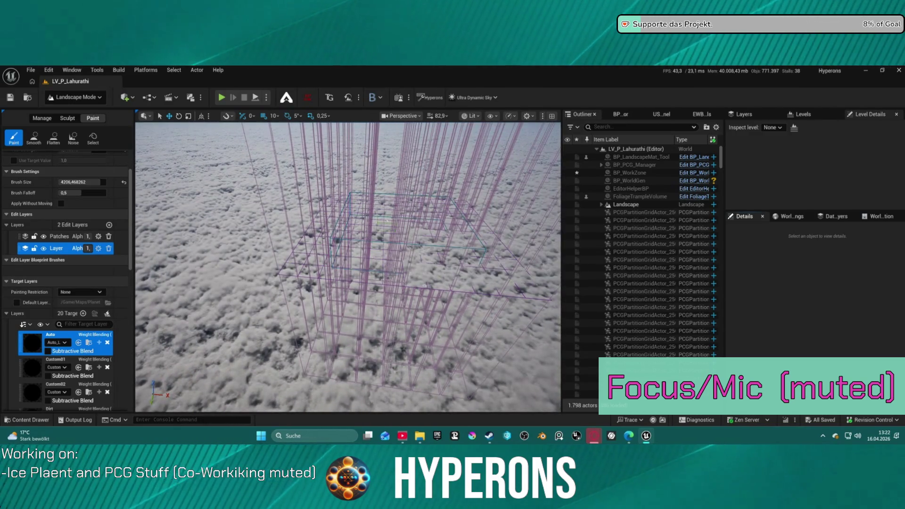
Step: Return to Selection Mode and select all BP_PCG_Biome actors under BP_PCG_Manager
{"action": "left_click", "coordinate": [82, 95]}
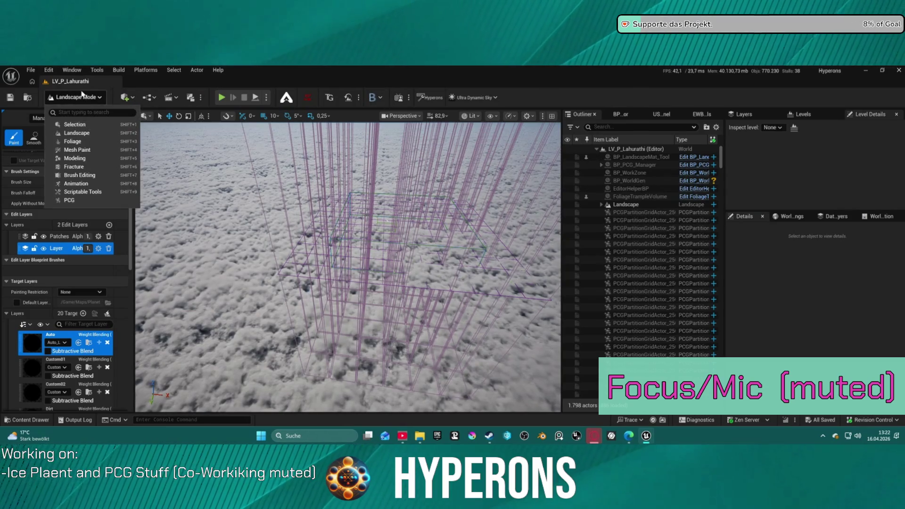
{"action": "left_click", "coordinate": [76, 125]}
{"action": "left_click", "coordinate": [596, 165]}
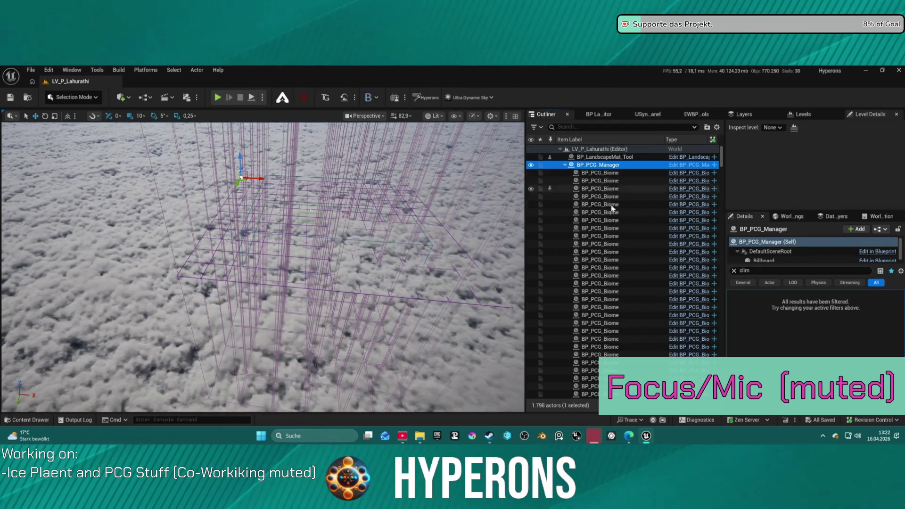
{"action": "scroll", "coordinate": [615, 278], "scroll_direction": "down", "scroll_amount": 10}
{"action": "scroll", "coordinate": [615, 278], "scroll_direction": "up", "scroll_amount": 10}
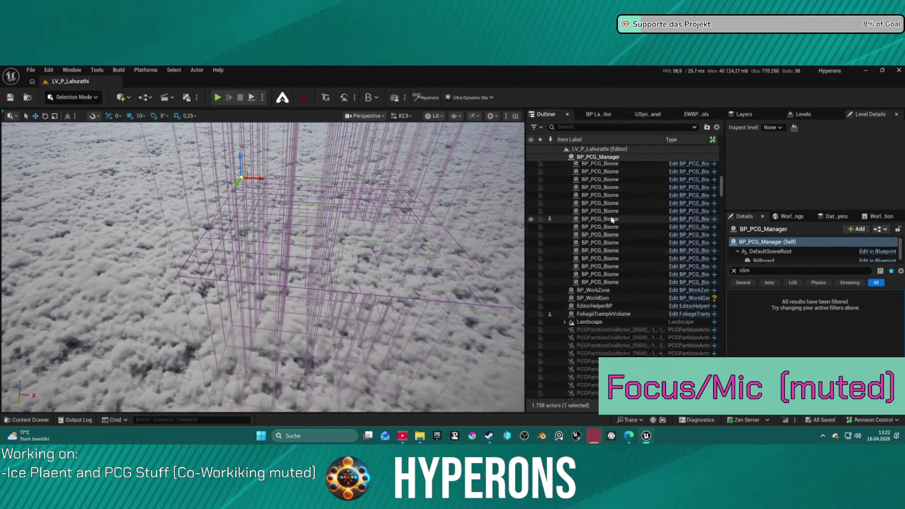
{"action": "left_click", "coordinate": [623, 330], "text": "shift"}
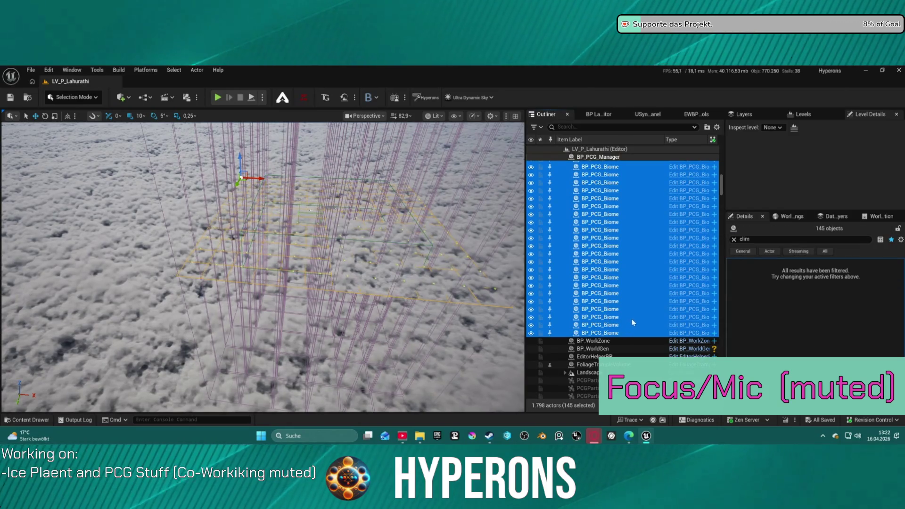
Step: Reselect and delete the 145 BP_PCG_Biome actors, leaving 1,654 actors, then reselect BP_PCG_Manager
{"action": "left_click", "coordinate": [734, 239]}
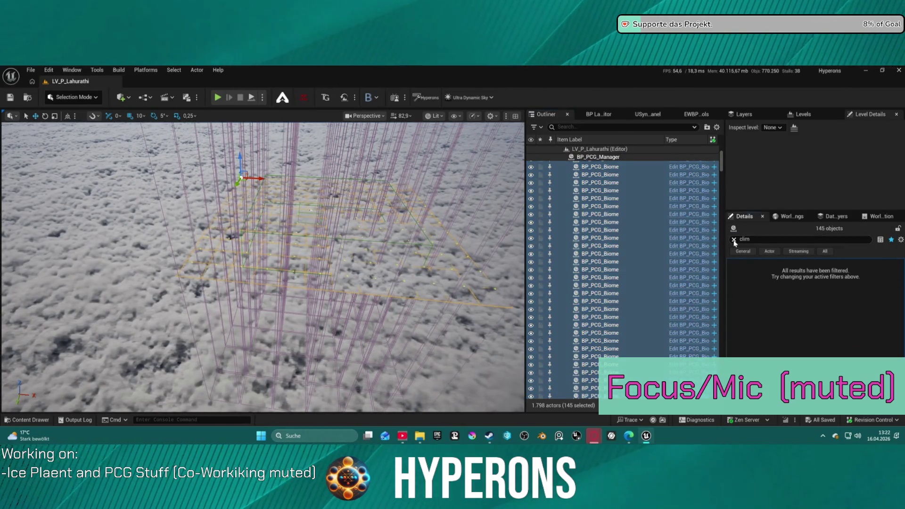
{"action": "left_click", "coordinate": [590, 166]}
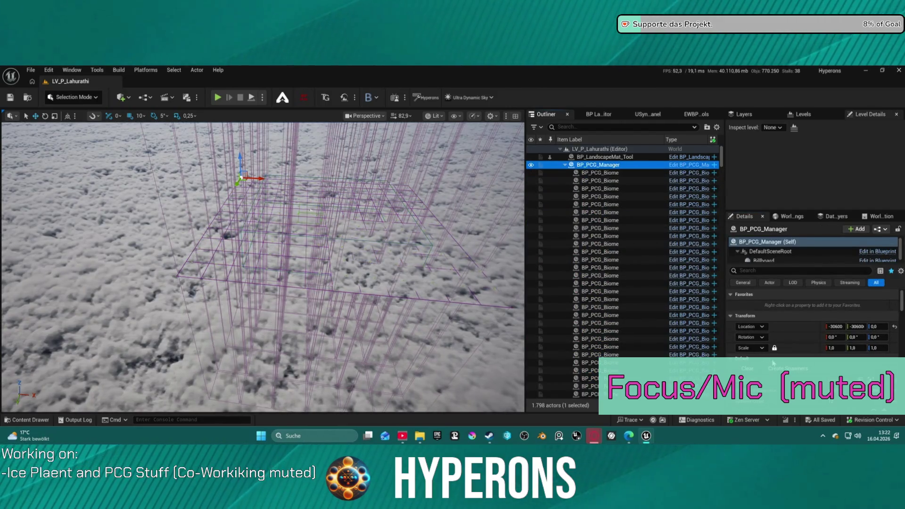
{"action": "scroll", "coordinate": [629, 265], "scroll_direction": "down", "scroll_amount": 20}
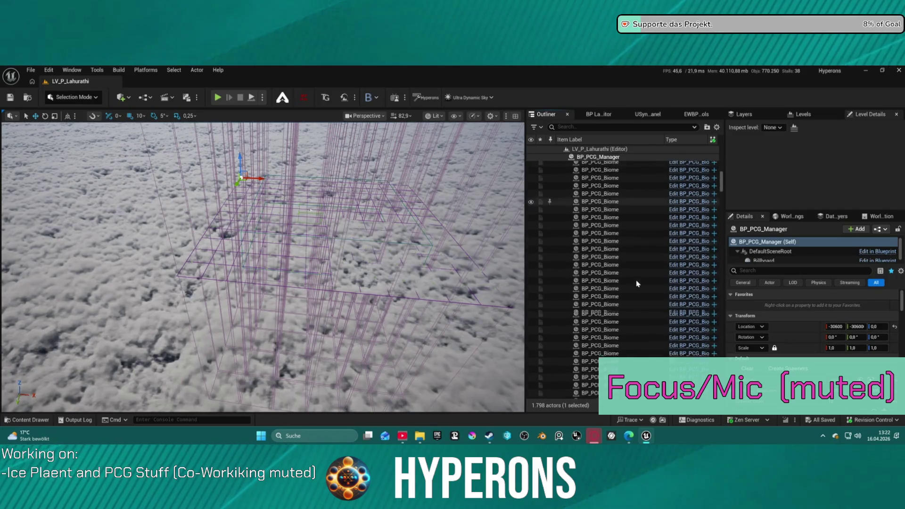
{"action": "key", "text": "ctrl+z"}
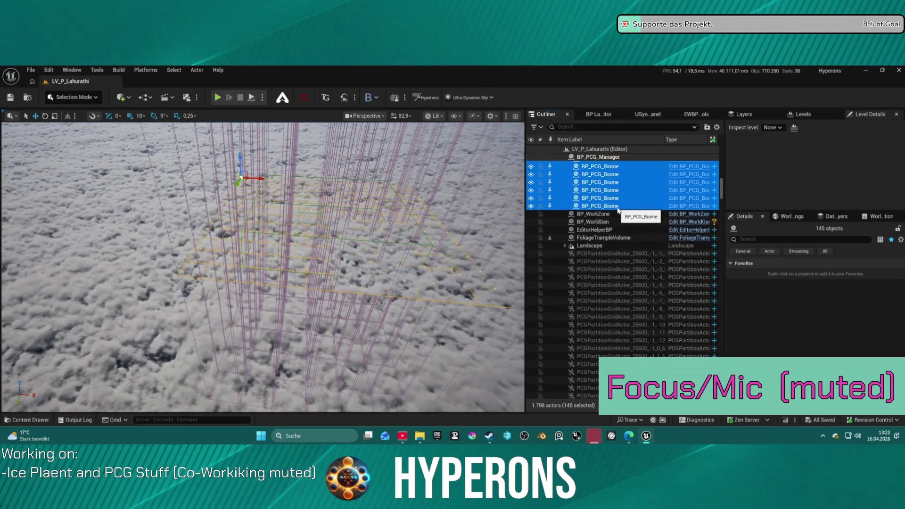
{"action": "key", "text": "Delete"}
{"action": "left_click", "coordinate": [685, 114]}
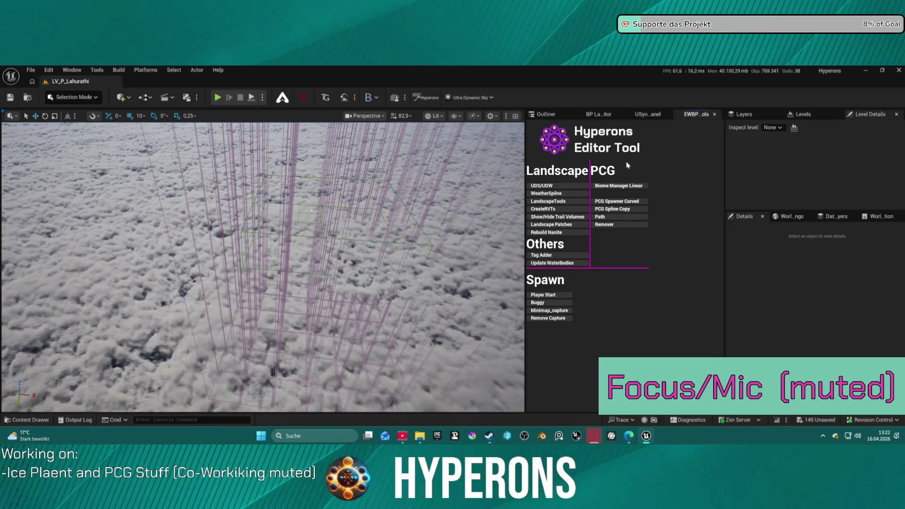
{"action": "left_click", "coordinate": [546, 114]}
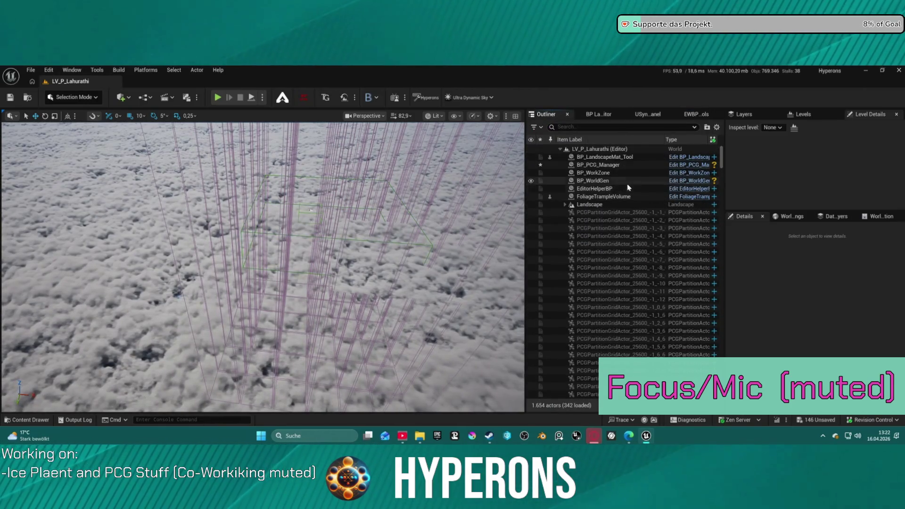
{"action": "left_click", "coordinate": [599, 166]}
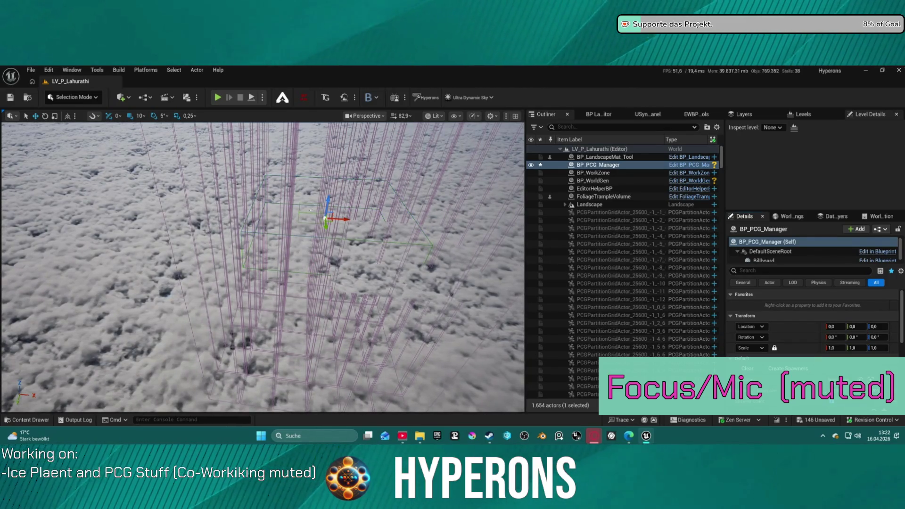
Step: Reset BP_PCG_Manager's location to -30600 and regenerate the biome grid
{"action": "right_click", "coordinate": [754, 326]}
{"action": "left_click", "coordinate": [804, 288]}
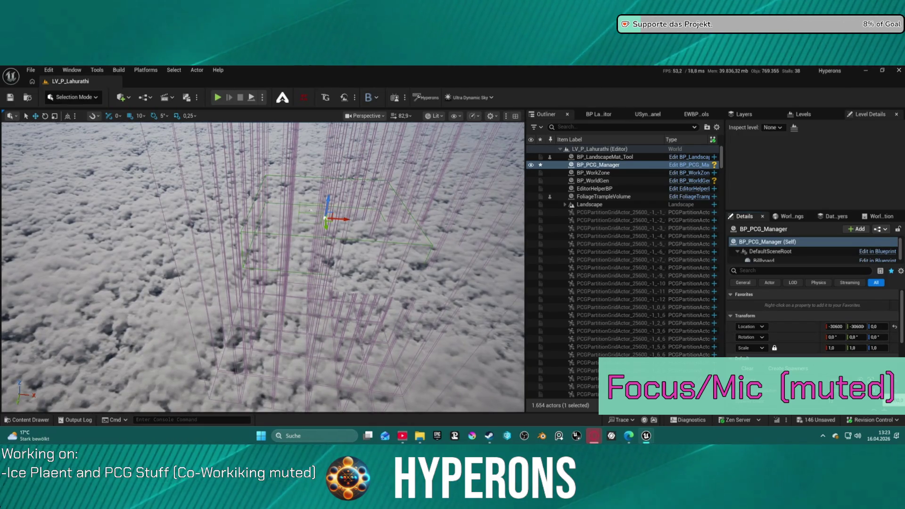
{"action": "left_click", "coordinate": [795, 373]}
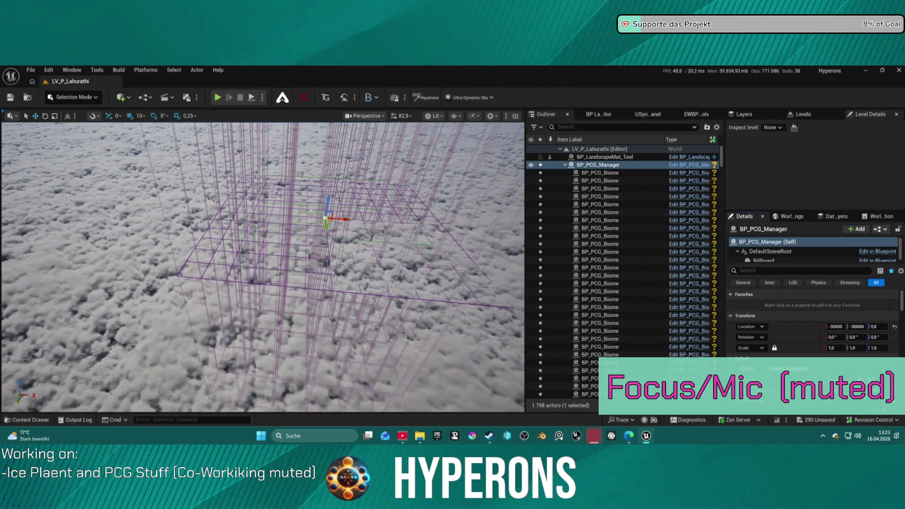
Step: Fly over the PCG grid, clear the generated biome actors, and scroll to Landscape Resolution
{"action": "key", "text": "w"}
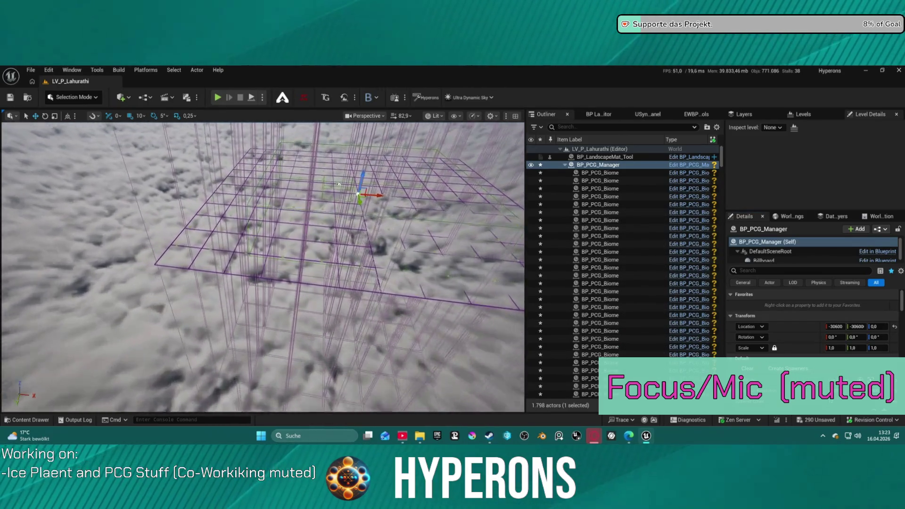
{"action": "key", "text": "w"}
{"action": "key", "text": "f"}
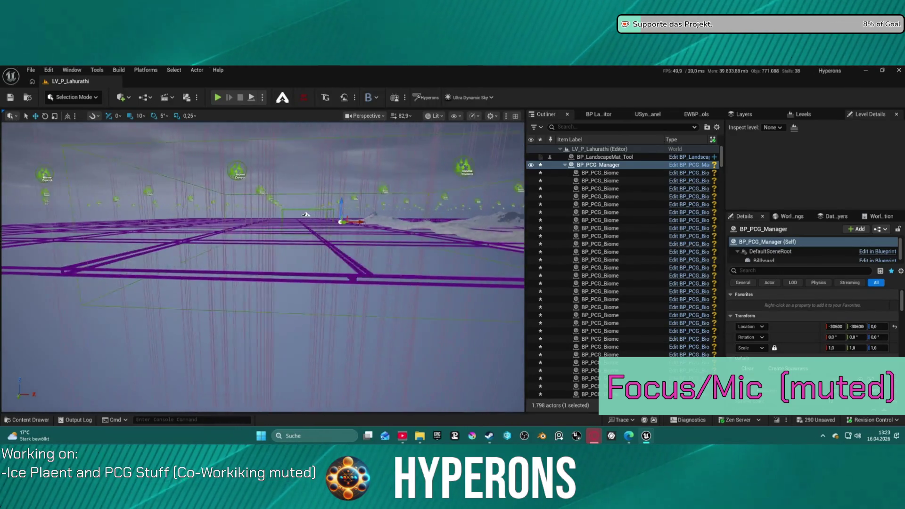
{"action": "key", "text": "w"}
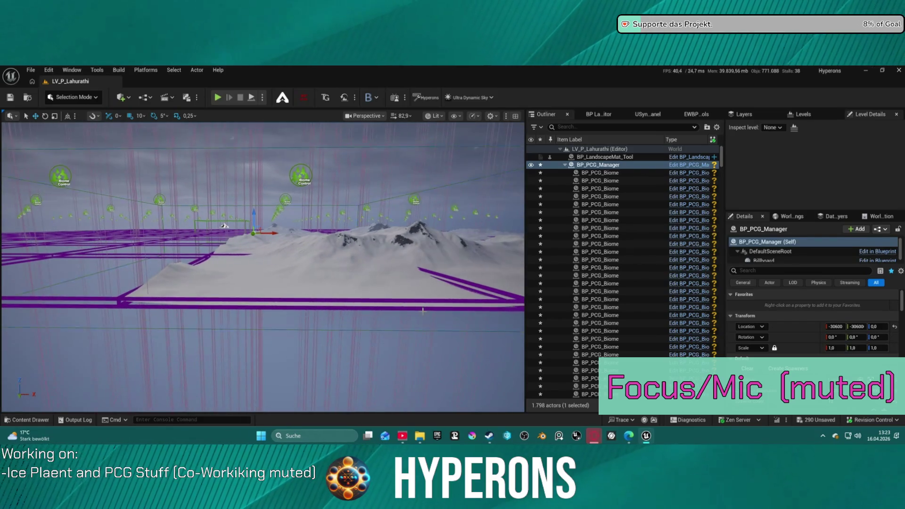
{"action": "key", "text": "a"}
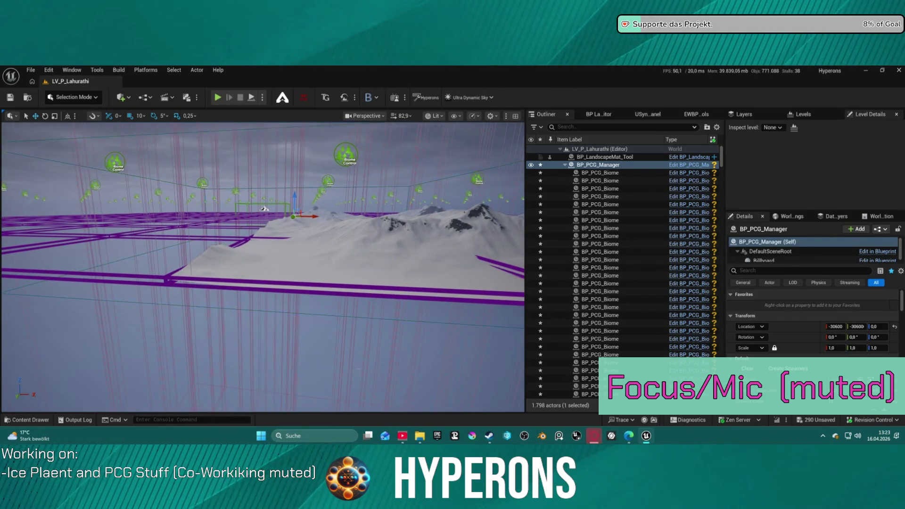
{"action": "left_click", "coordinate": [750, 371]}
{"action": "scroll", "coordinate": [875, 404], "scroll_direction": "down", "scroll_amount": 2}
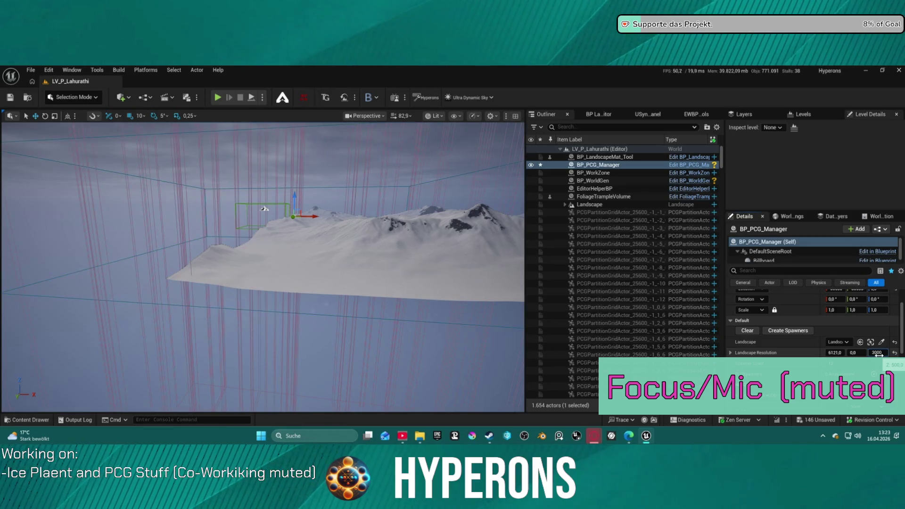
Step: Confirm Landscape Resolution Z of 3000, try 30000, then clear and recreate the biome spawners
{"action": "key", "text": "Return"}
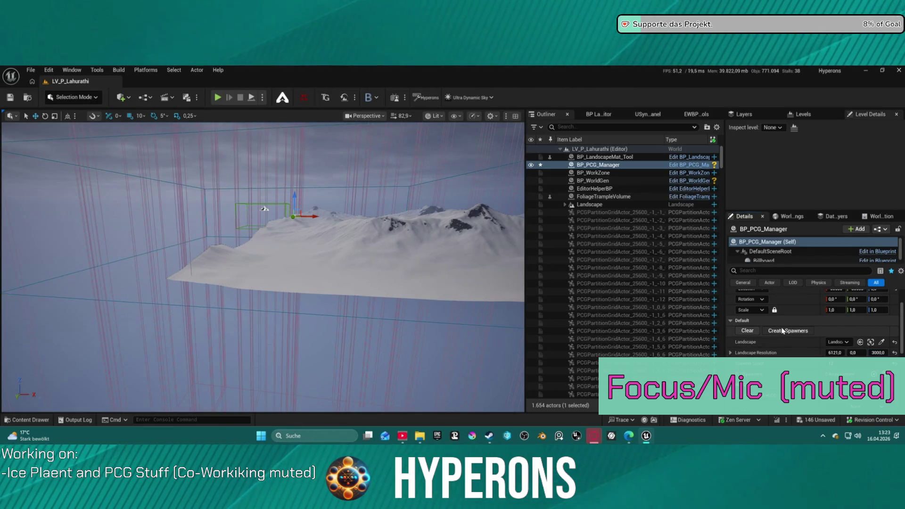
{"action": "left_click", "coordinate": [781, 331]}
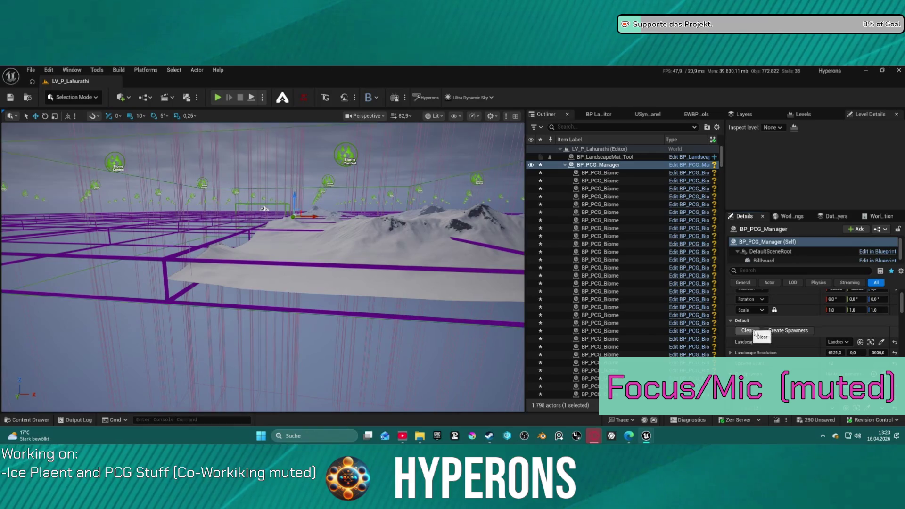
{"action": "left_click", "coordinate": [878, 352]}
{"action": "type", "text": "30000"}
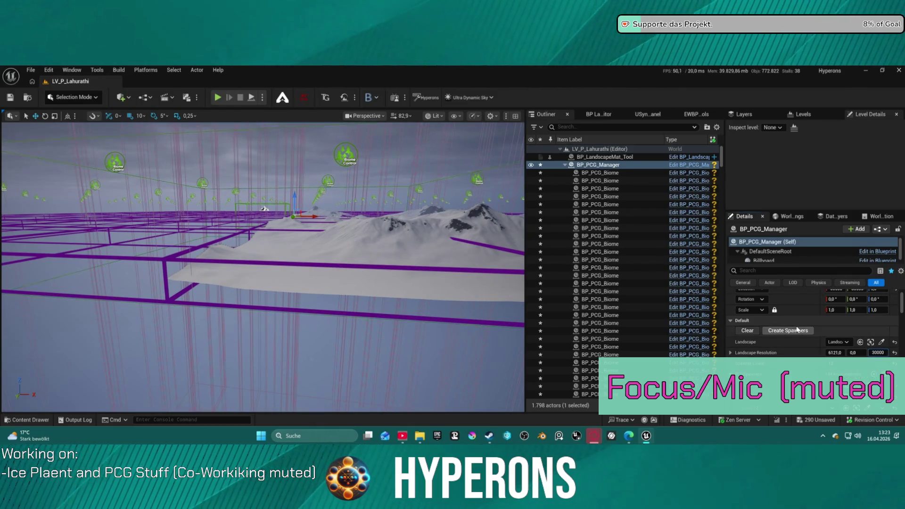
{"action": "left_click", "coordinate": [796, 332]}
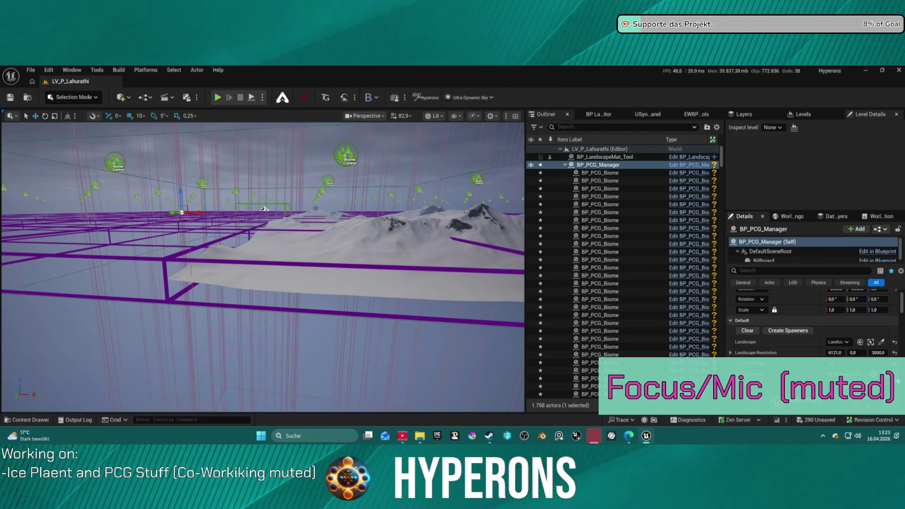
{"action": "left_click", "coordinate": [747, 330]}
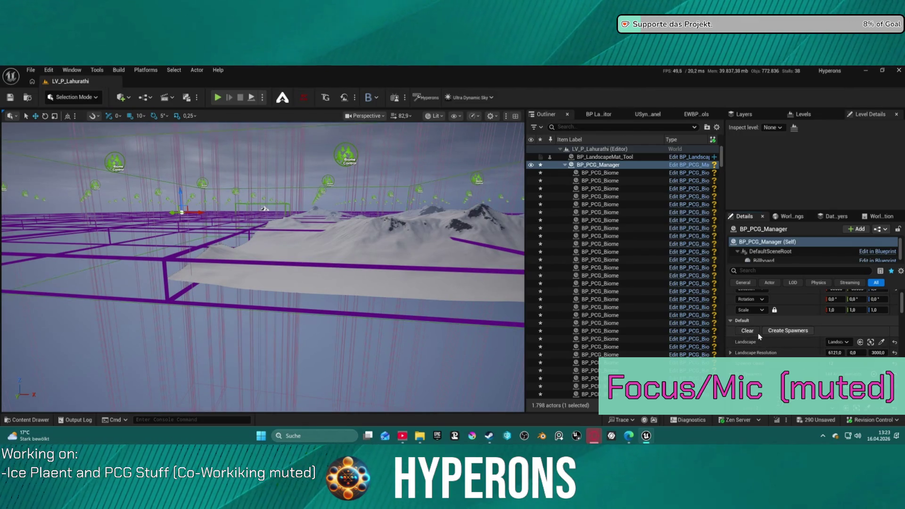
{"action": "left_click", "coordinate": [787, 331]}
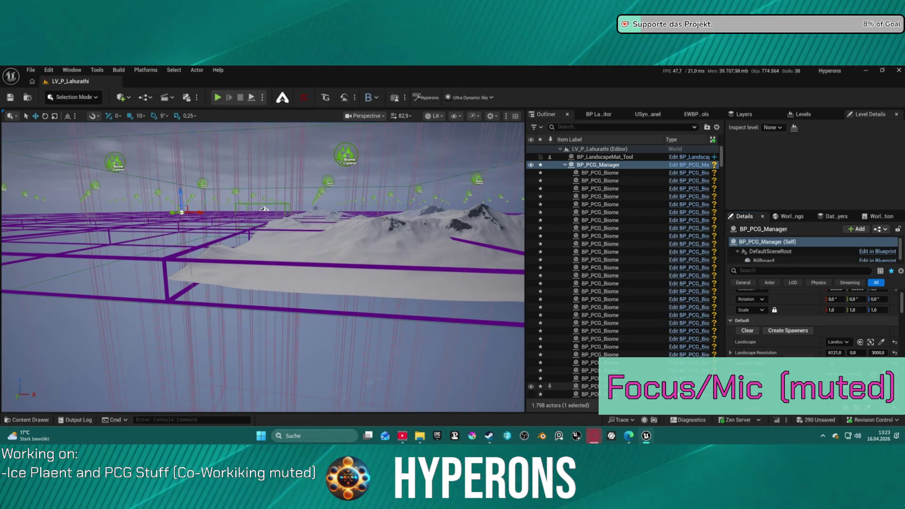
{"action": "left_click", "coordinate": [599, 173]}
Step: Select all 144 BP_PCG_Biome actors and raise their Scale Z to 3, 5, then 10
{"action": "scroll", "coordinate": [633, 320], "scroll_direction": "down", "scroll_amount": 15}
{"action": "scroll", "coordinate": [633, 319], "scroll_direction": "up", "scroll_amount": 5}
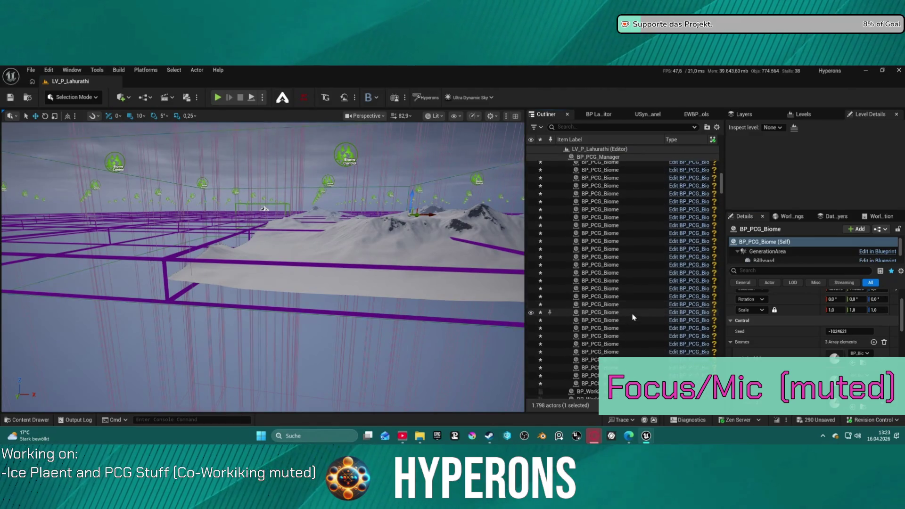
{"action": "left_click", "coordinate": [634, 333], "text": "shift"}
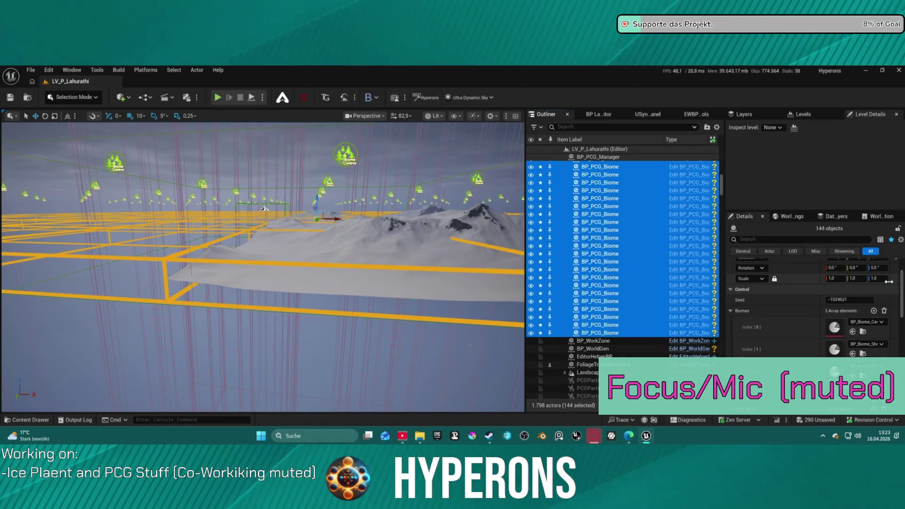
{"action": "scroll", "coordinate": [888, 282], "scroll_direction": "up", "scroll_amount": 2}
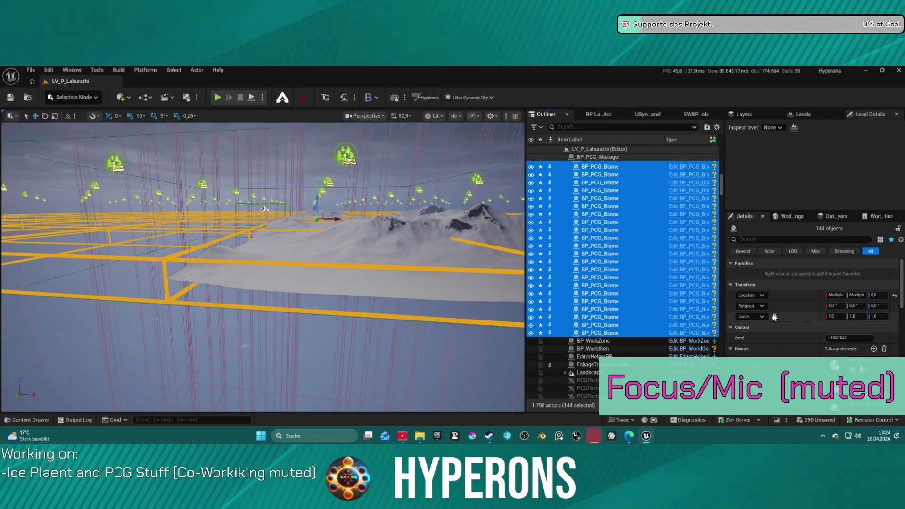
{"action": "left_click", "coordinate": [877, 316]}
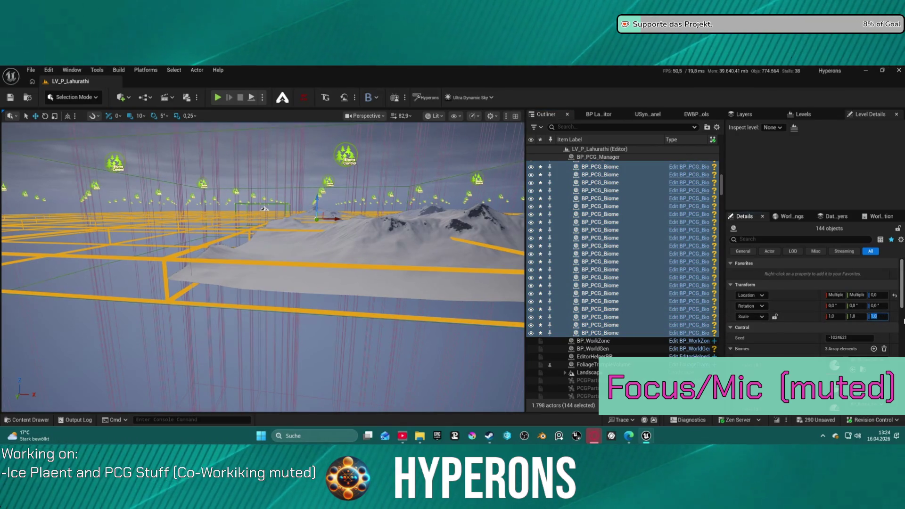
{"action": "type", "text": "3"}
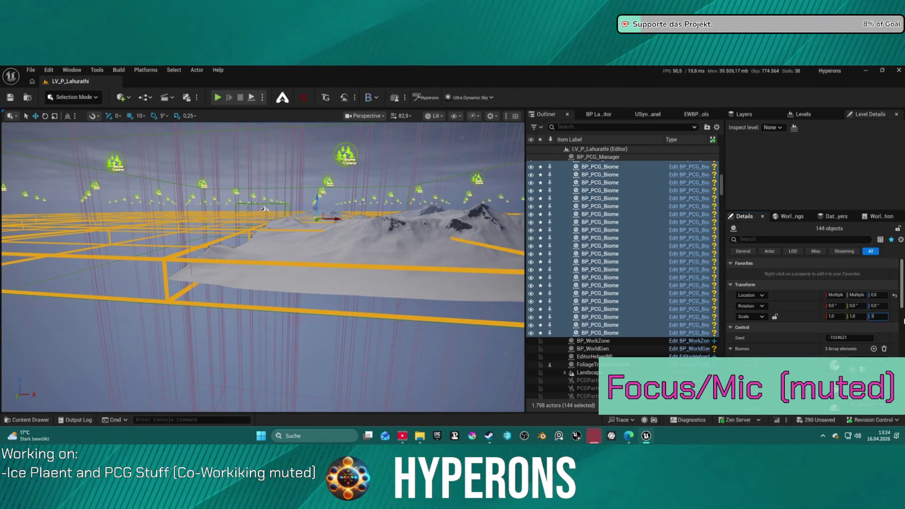
{"action": "key", "text": "Return"}
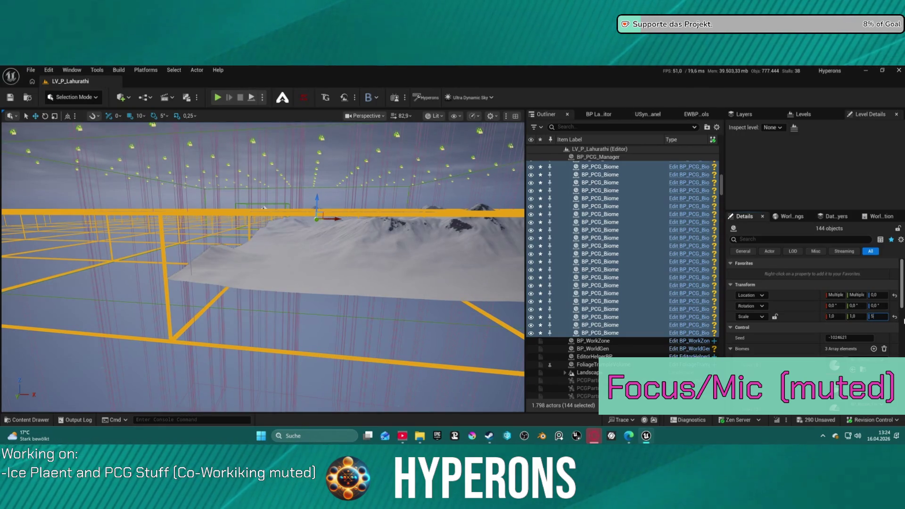
{"action": "key", "text": "Return"}
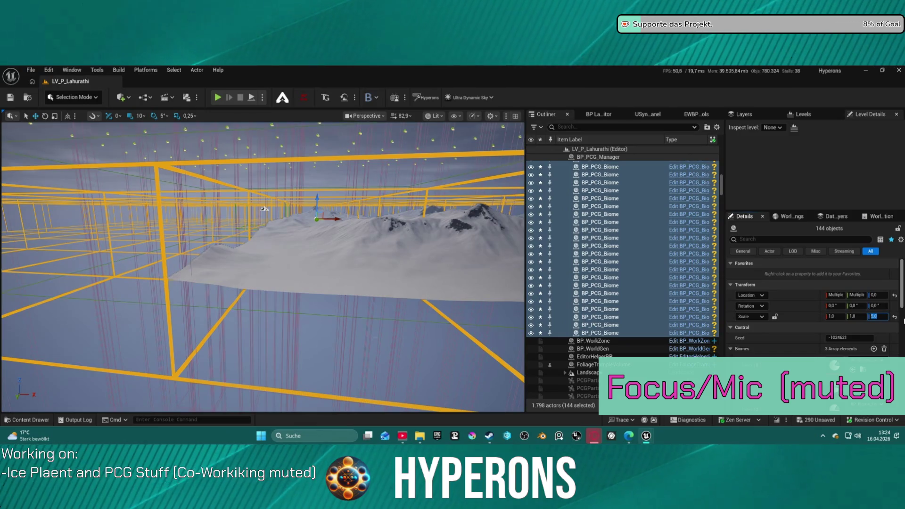
{"action": "type", "text": "1"}
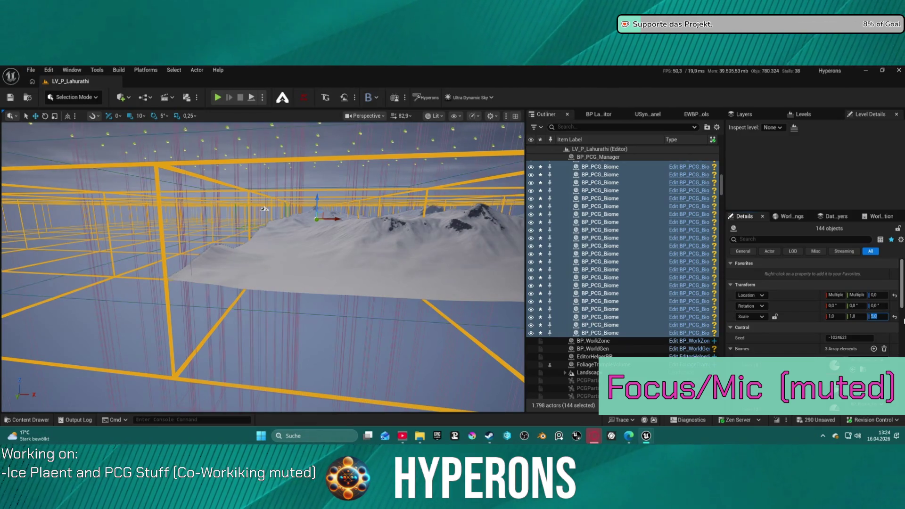
{"action": "key", "text": "Return"}
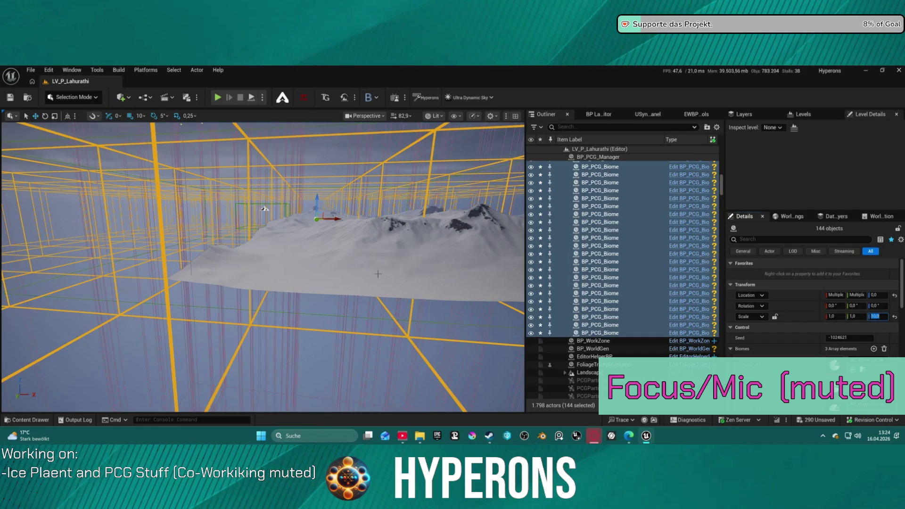
{"action": "left_click", "coordinate": [265, 208]}
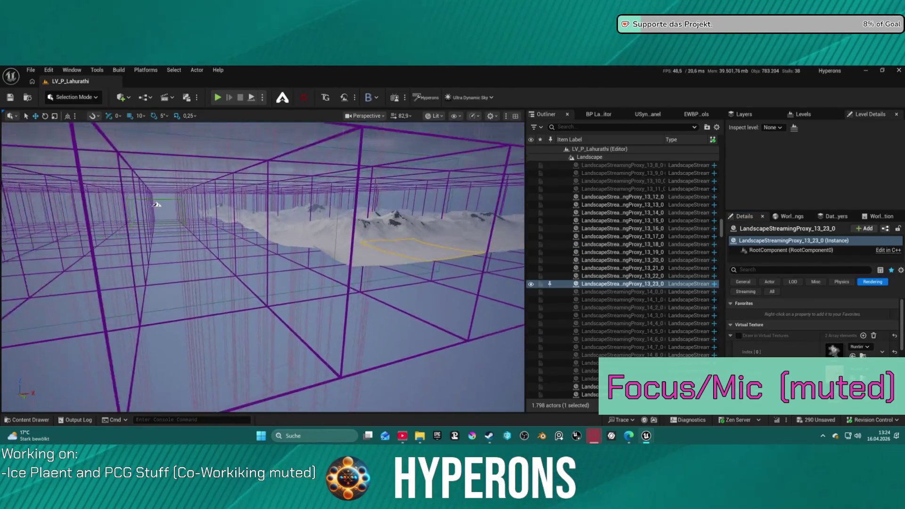
Step: Fly the camera forward and up over the landscape to look down on the biome grid
{"action": "scroll", "coordinate": [156, 205], "scroll_direction": "up", "scroll_amount": 2}
{"action": "key", "text": "w"}
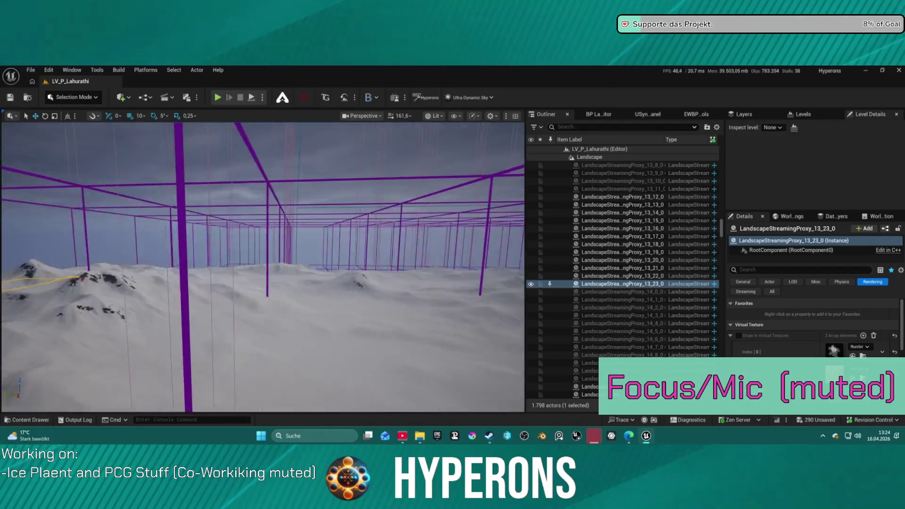
{"action": "key", "text": "e"}
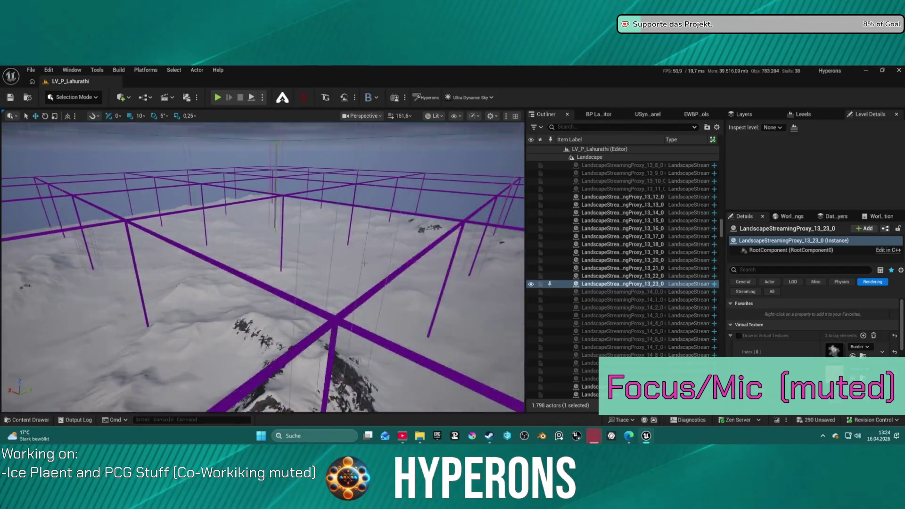
Step: Select PlayerStart in the Outliner and focus the viewport on it
{"action": "scroll", "coordinate": [640, 294], "scroll_direction": "down", "scroll_amount": 15}
{"action": "scroll", "coordinate": [641, 294], "scroll_direction": "down", "scroll_amount": 20}
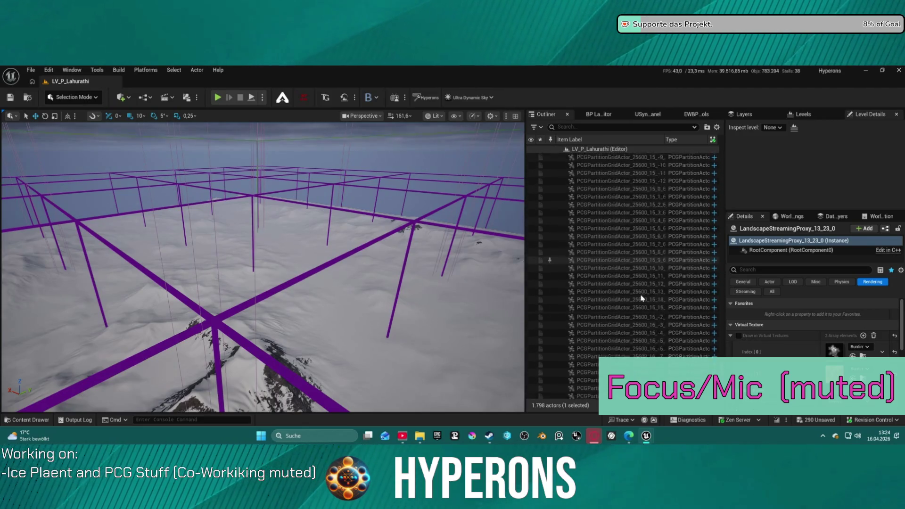
{"action": "scroll", "coordinate": [641, 298], "scroll_direction": "down", "scroll_amount": 20}
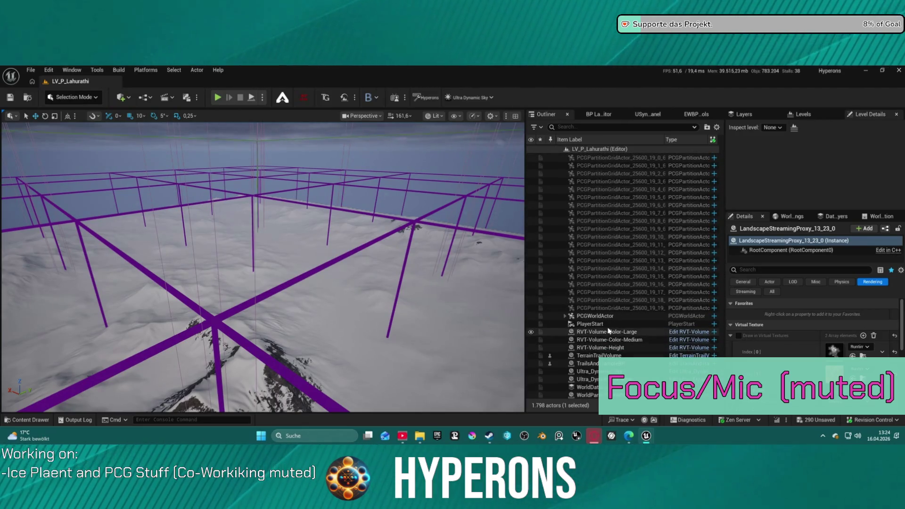
{"action": "left_click", "coordinate": [608, 325]}
{"action": "key", "text": "f"}
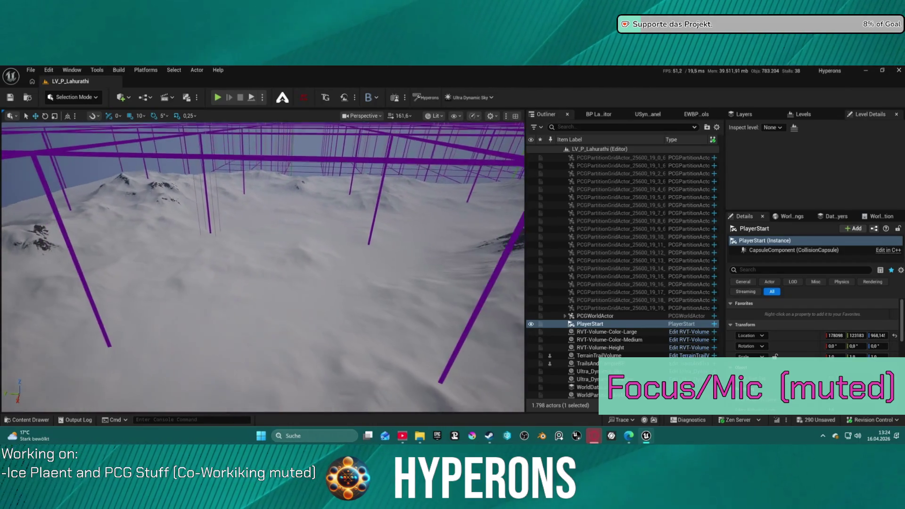
{"action": "left_click", "coordinate": [53, 97]}
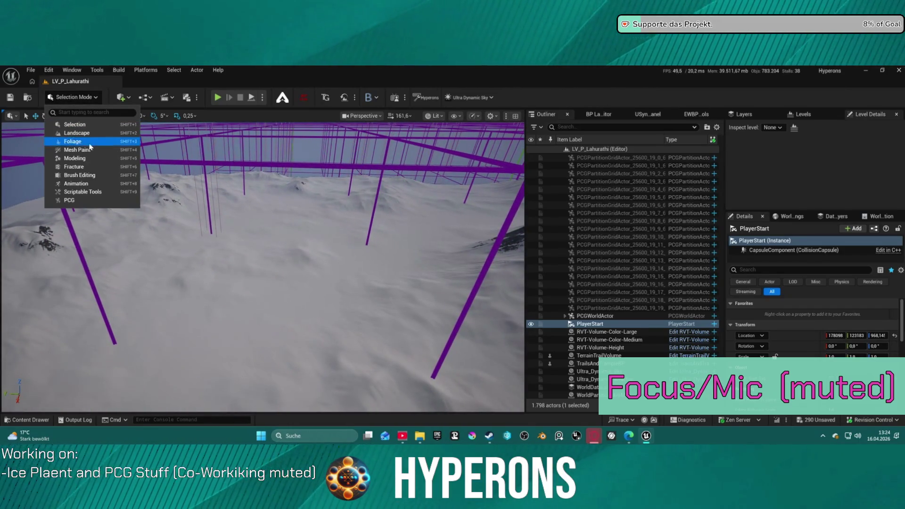
Step: Switch to Landscape mode (Shift+2) so the Paint tool shows its edit and target layers
{"action": "key", "text": "Escape"}
{"action": "key", "text": "shift+2"}
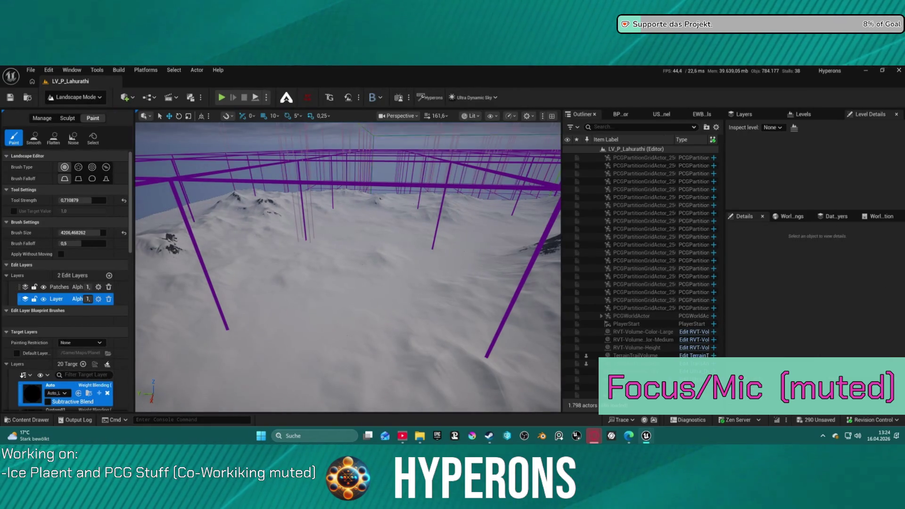
{"action": "mouse_move", "coordinate": [646, 435]}
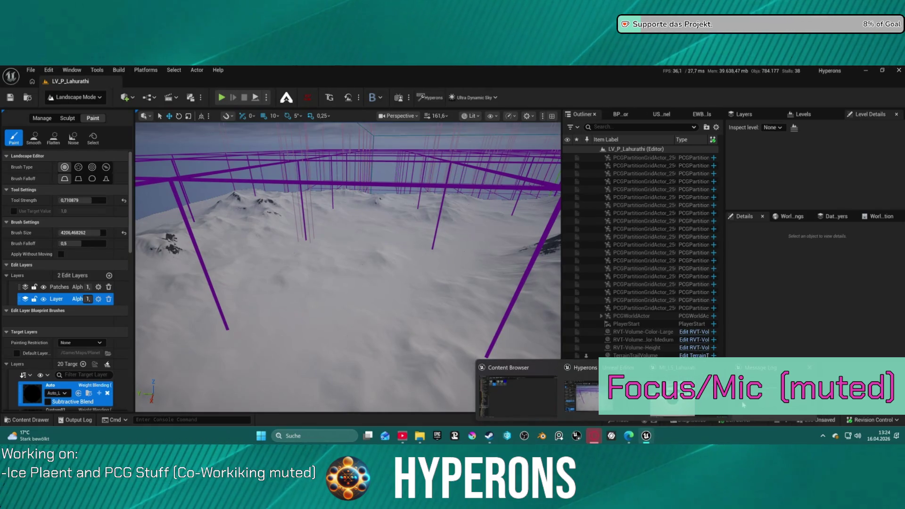
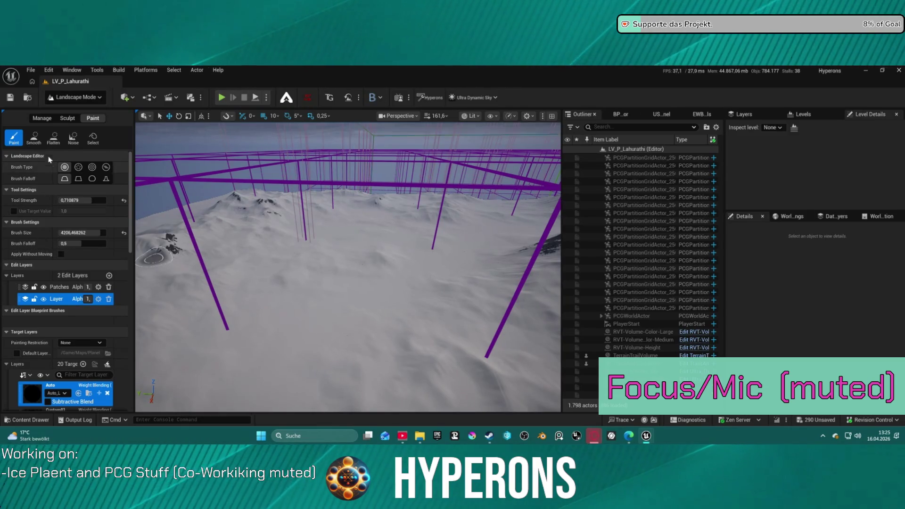
Step: Set the paint brush to a soft round alpha texture, size 40000, with Auto-Rotate off
{"action": "left_click", "coordinate": [77, 167]}
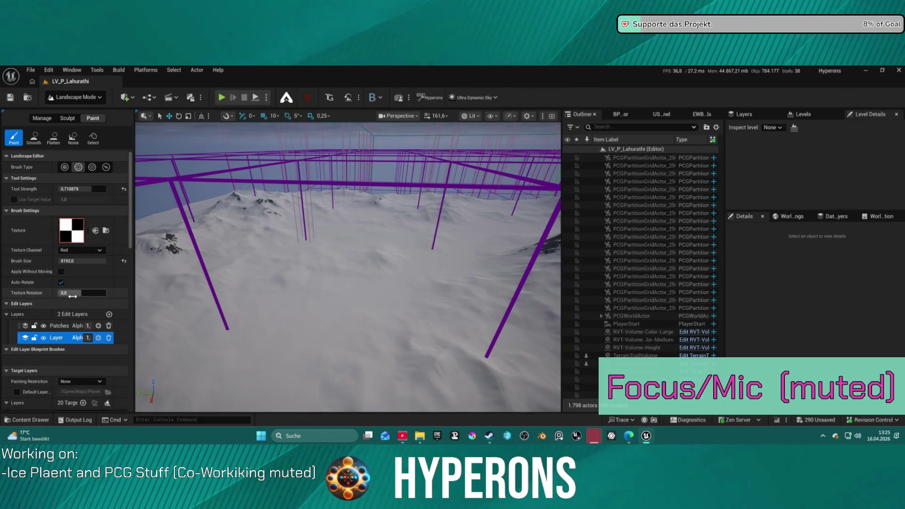
{"action": "left_click", "coordinate": [61, 282]}
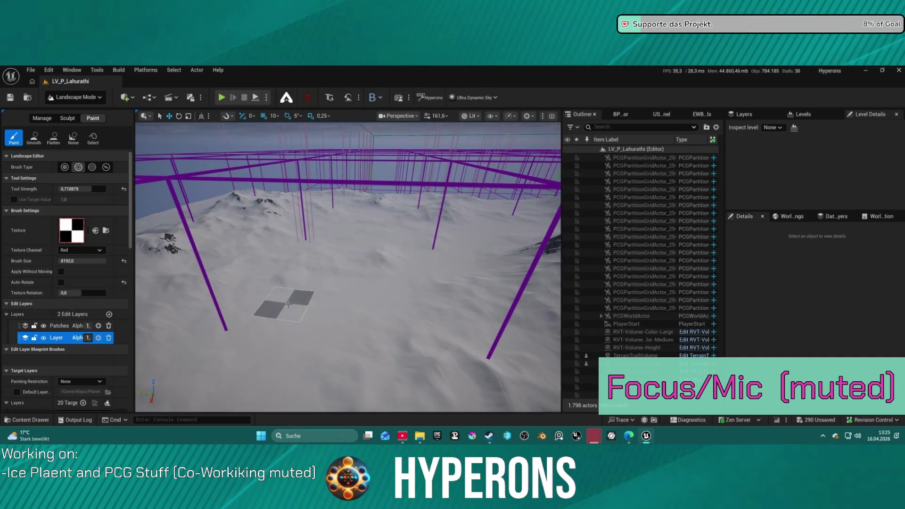
{"action": "left_click", "coordinate": [84, 261]}
{"action": "type", "text": "4"}
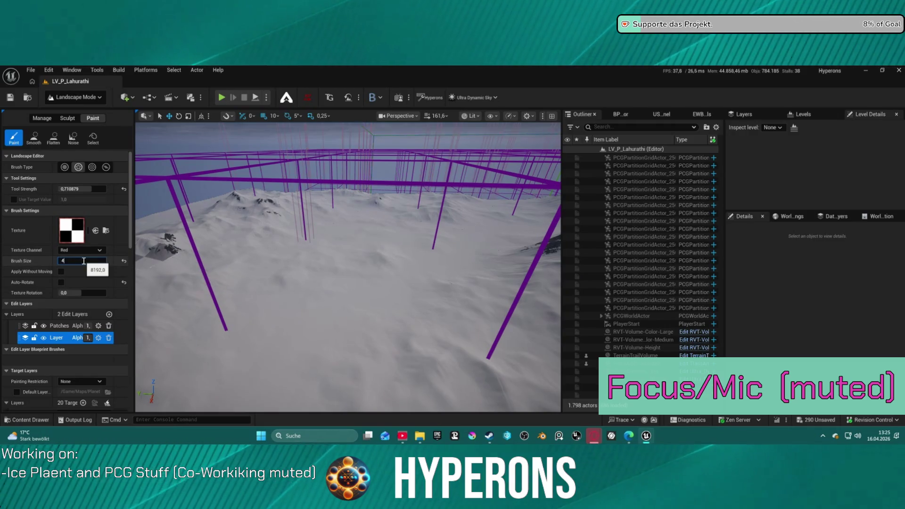
{"action": "type", "text": "0000,0"}
{"action": "key", "text": "Return"}
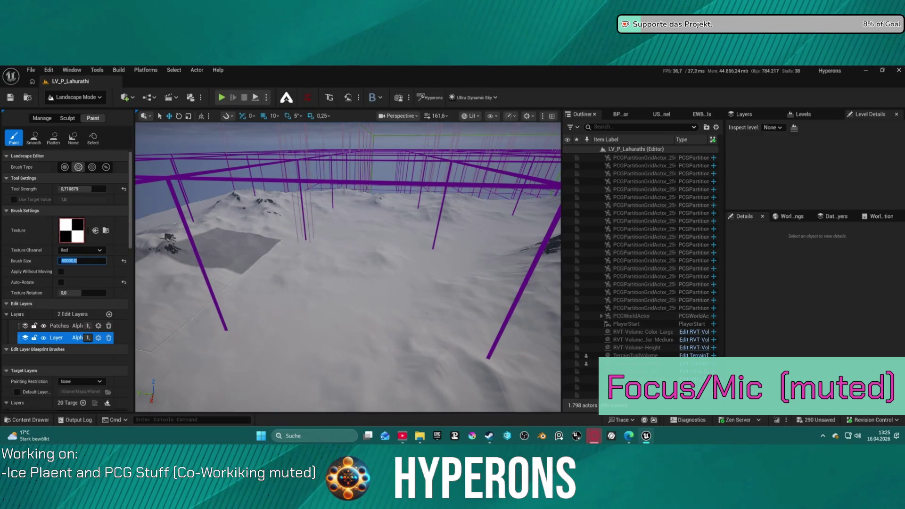
{"action": "left_click", "coordinate": [95, 231]}
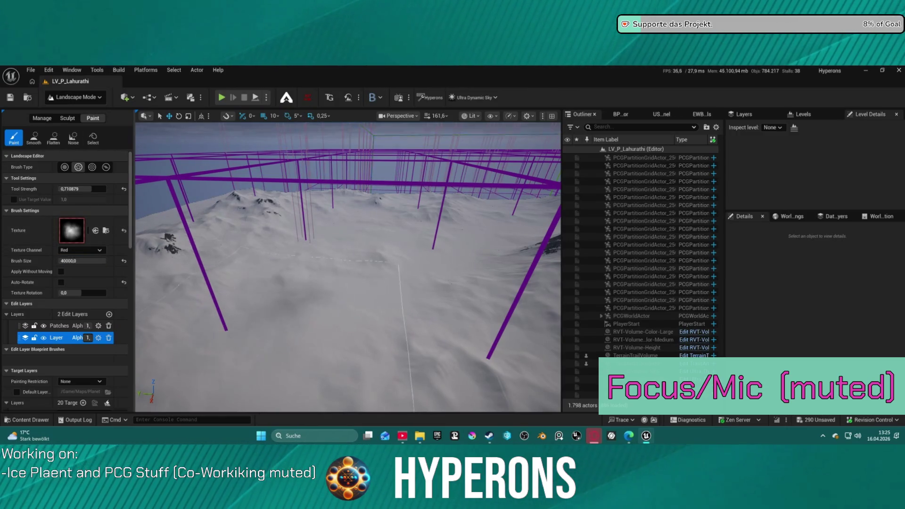
Step: Paint a test stroke on the terrain, undo it, and right-click a landscape section
{"action": "left_click", "coordinate": [276, 274]}
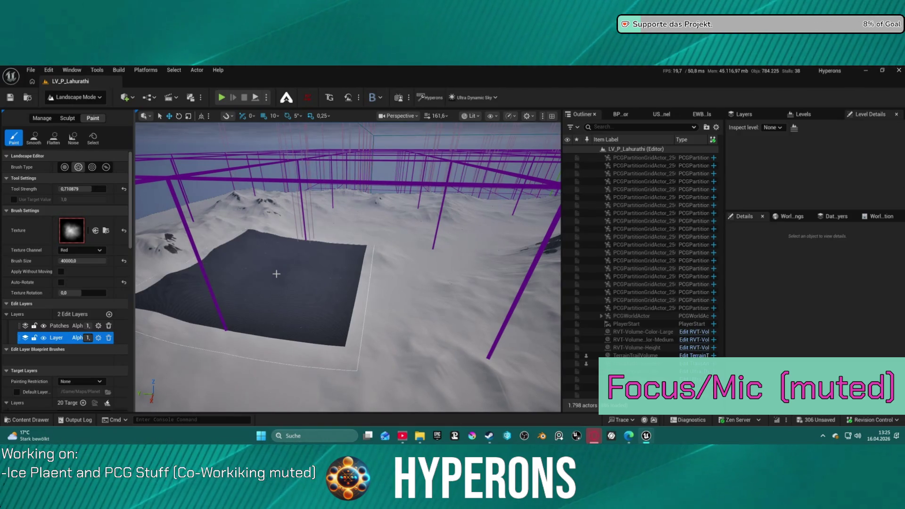
{"action": "key", "text": "ctrl+z"}
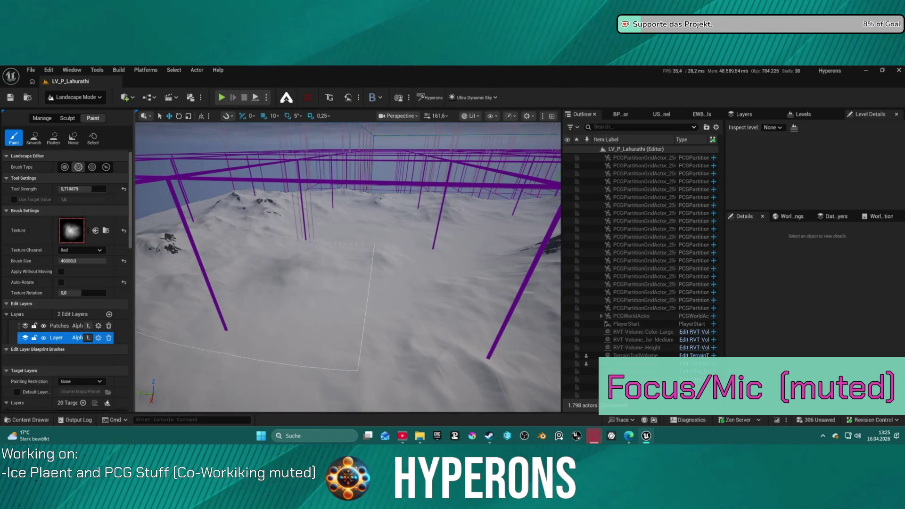
{"action": "right_click", "coordinate": [224, 270]}
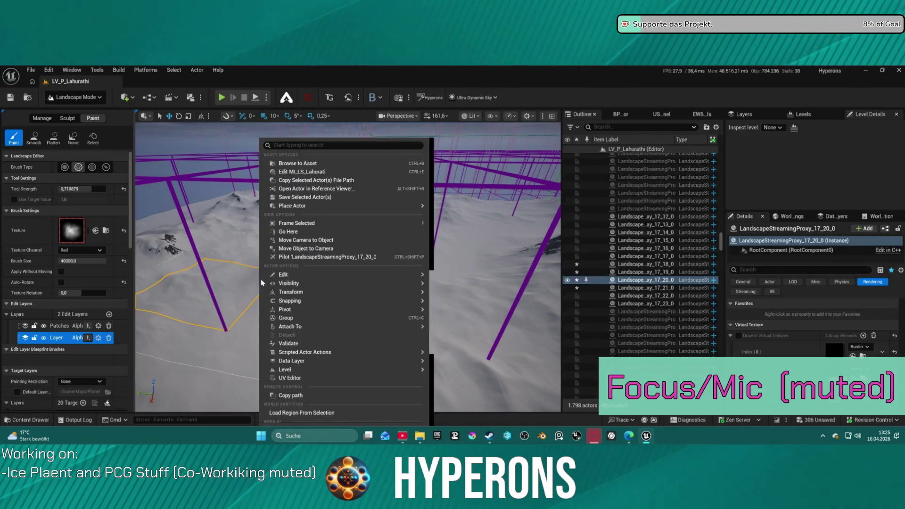
Step: Frame LandscapeStreamingProxy_17_20_0, fly over it, and save the level's changed packages
{"action": "left_click", "coordinate": [297, 223]}
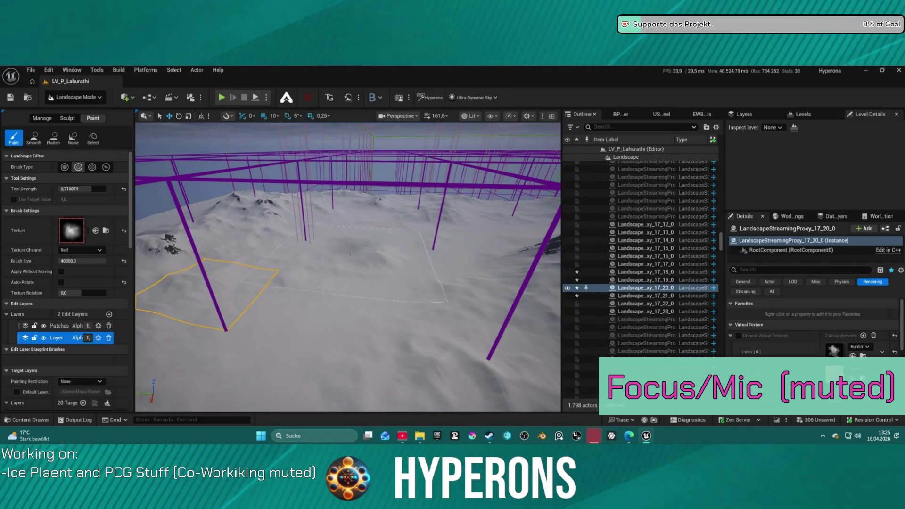
{"action": "key", "text": "w"}
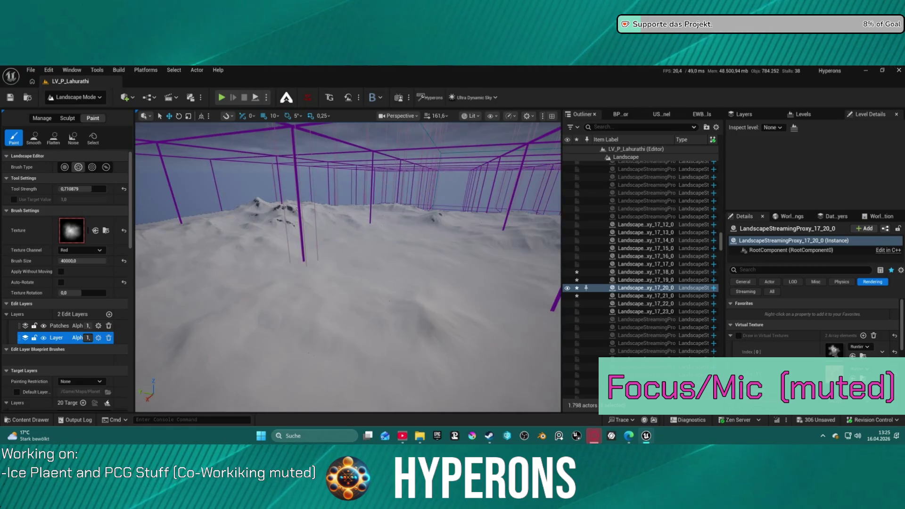
{"action": "key", "text": "w"}
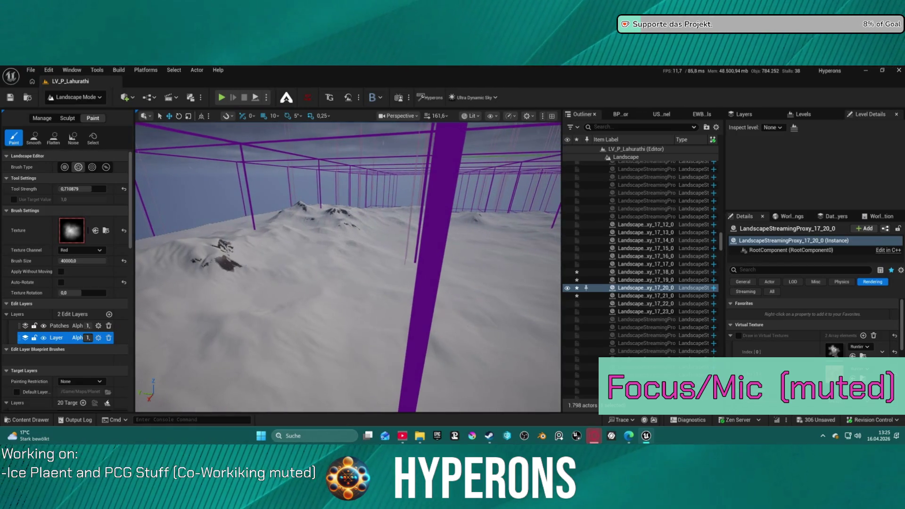
{"action": "key", "text": "ctrl+s"}
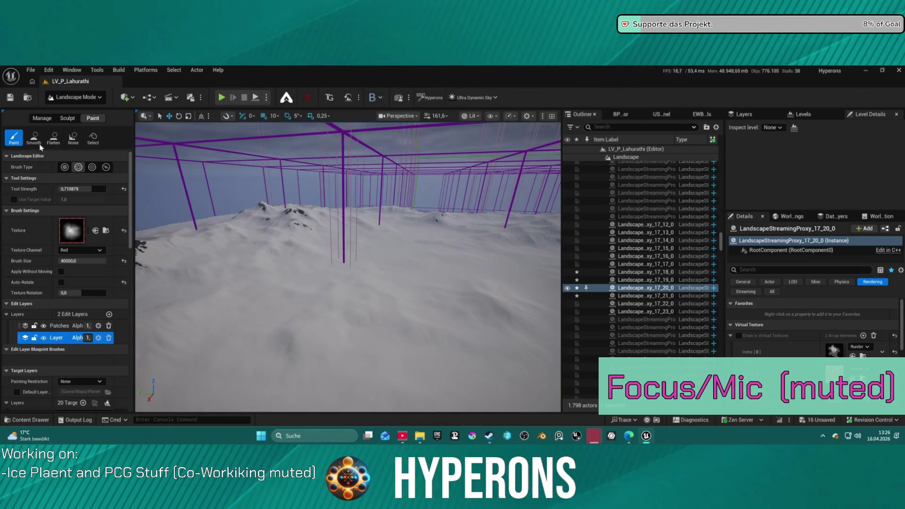
{"action": "left_click", "coordinate": [69, 120]}
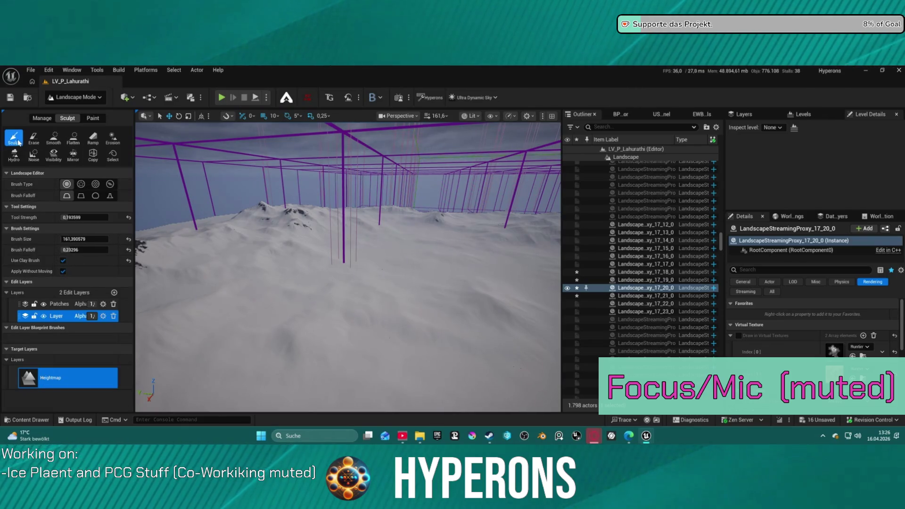
Step: Set the sculpt brush to 40000, then 10000, and raise a large terrain patch
{"action": "left_click", "coordinate": [73, 239]}
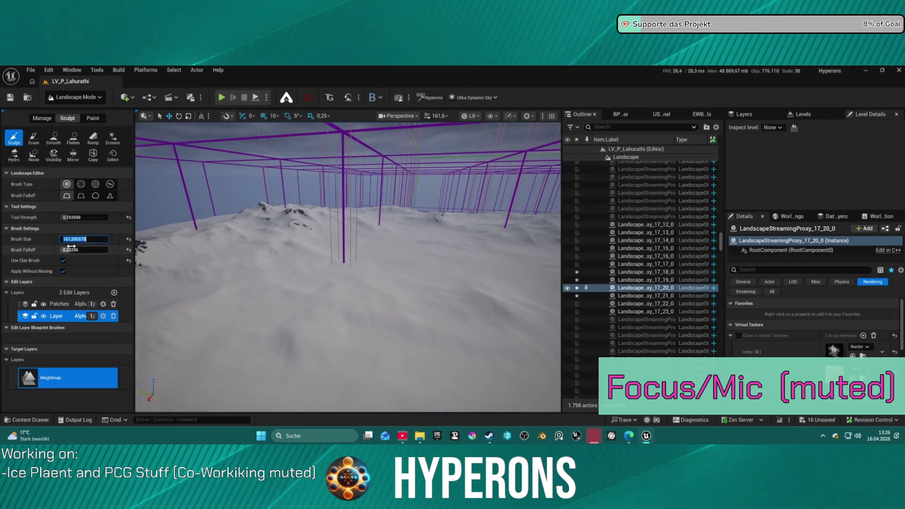
{"action": "type", "text": "40000"}
{"action": "key", "text": "Return"}
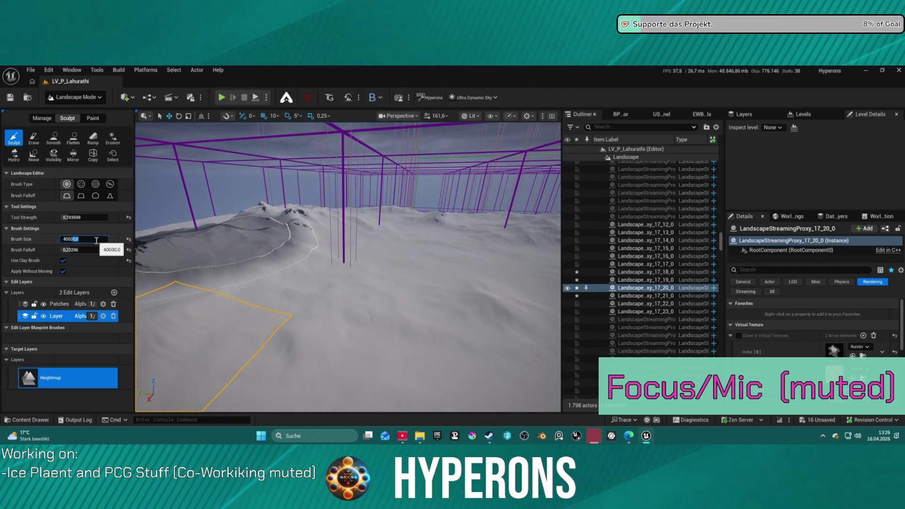
{"action": "type", "text": "1000"}
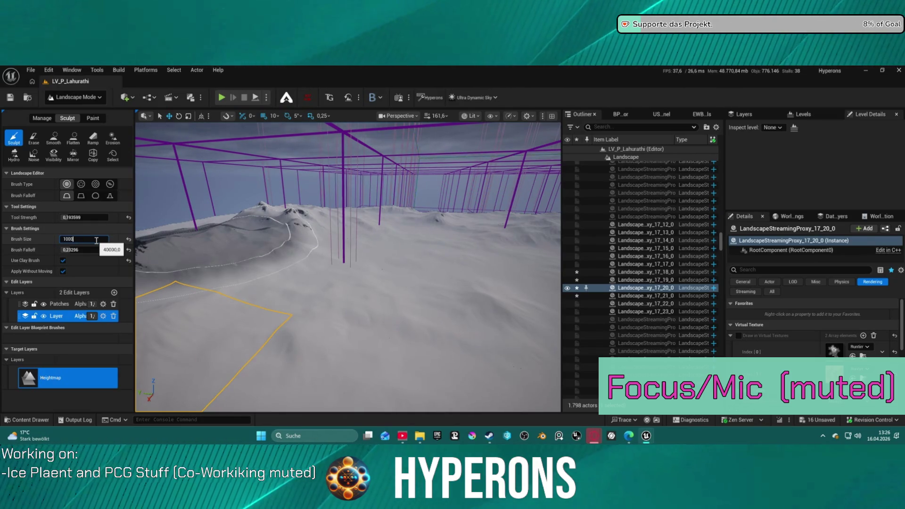
{"action": "key", "text": "Return"}
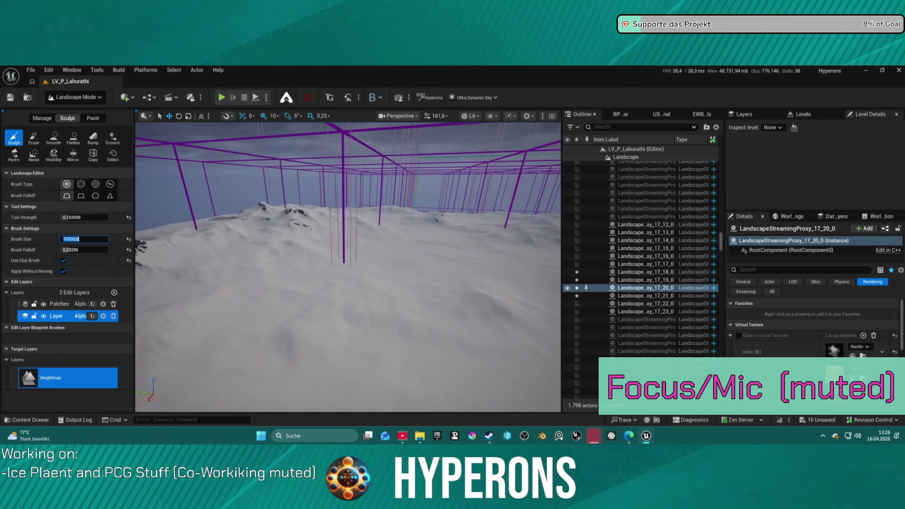
{"action": "left_click_drag", "start_coordinate": [336, 276], "coordinate": [319, 255]}
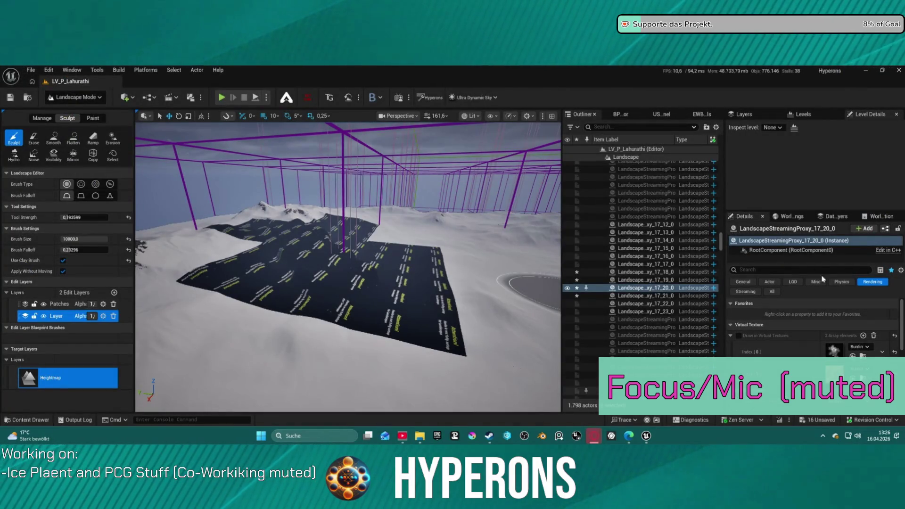
Step: Search 'nan' in the Details panel and switch the editor to Selection Mode
{"action": "scroll", "coordinate": [842, 344], "scroll_direction": "down", "scroll_amount": 5}
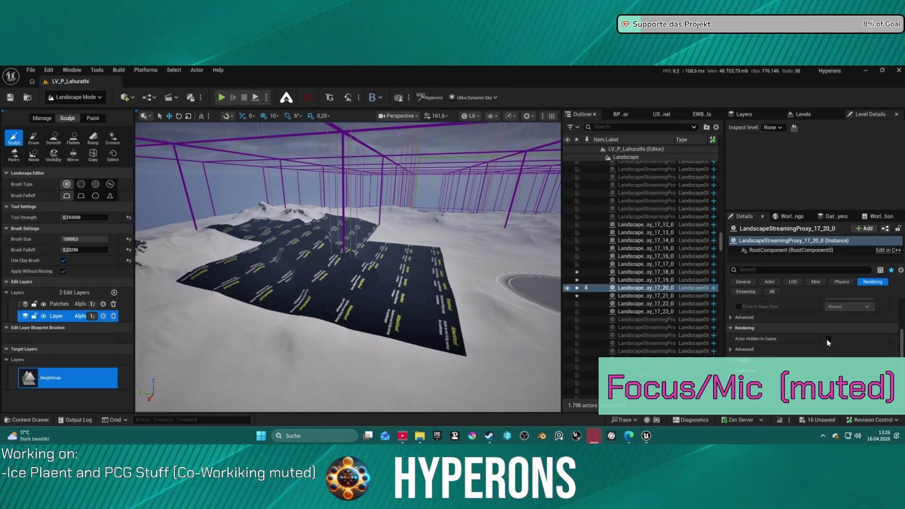
{"action": "scroll", "coordinate": [827, 342], "scroll_direction": "up", "scroll_amount": 2}
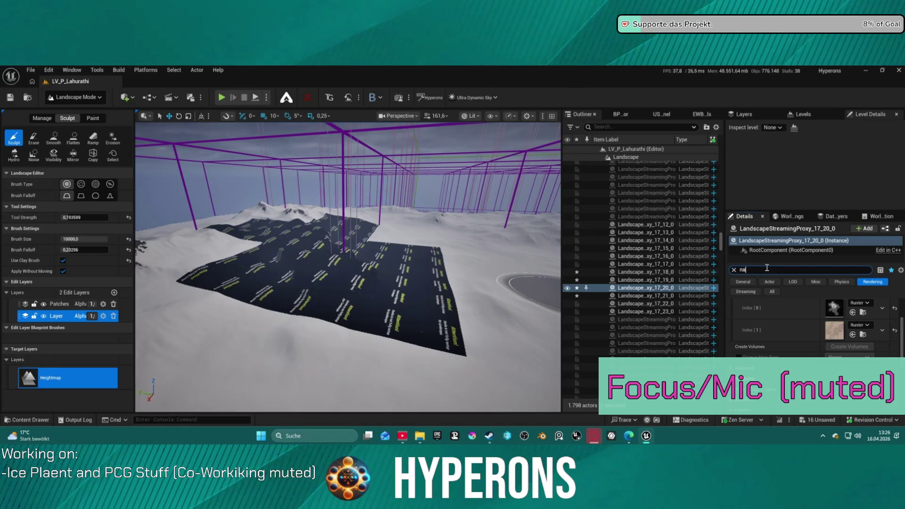
{"action": "type", "text": "n"}
{"action": "scroll", "coordinate": [803, 324], "scroll_direction": "up", "scroll_amount": 1}
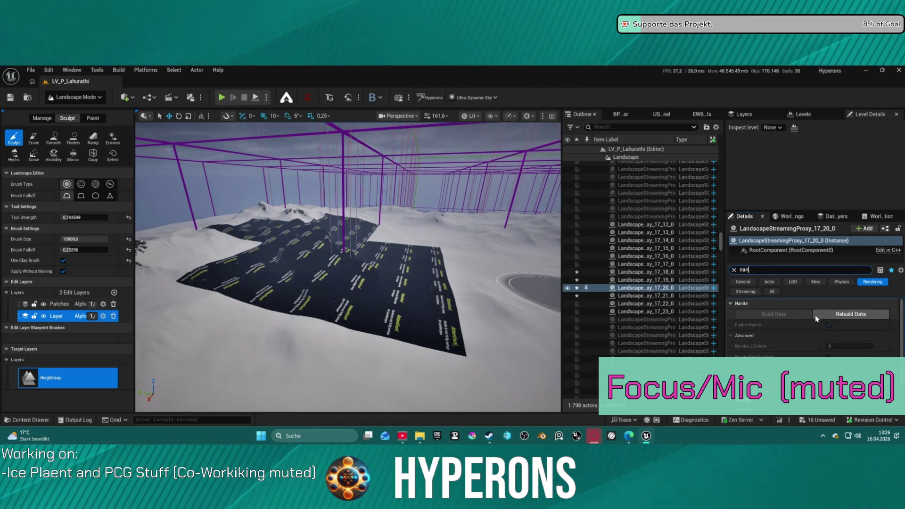
{"action": "left_click", "coordinate": [63, 99]}
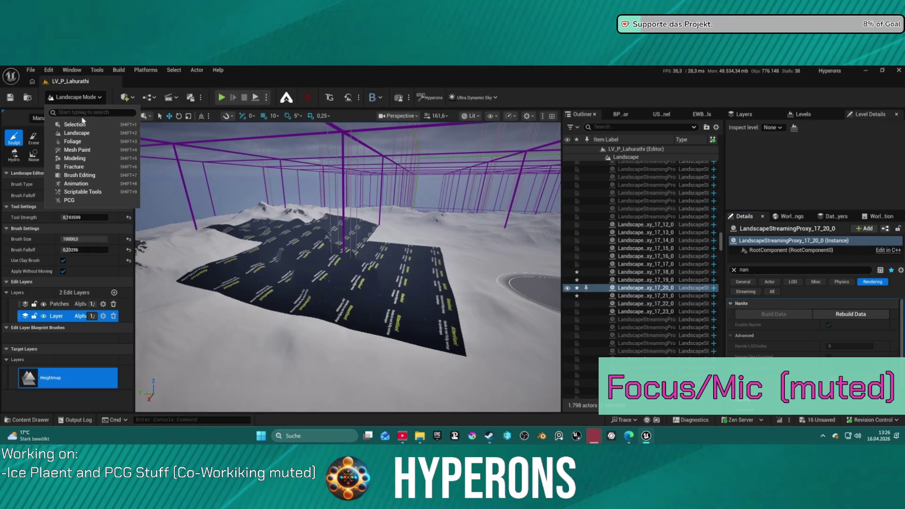
{"action": "left_click", "coordinate": [71, 123]}
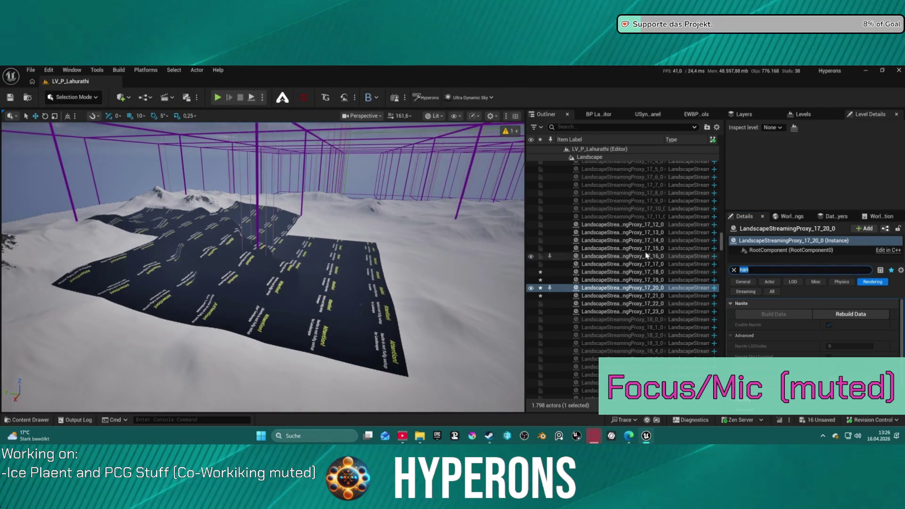
Step: Select the Landscape actor in the Outliner and tick Enable Nanite
{"action": "scroll", "coordinate": [668, 274], "scroll_direction": "up", "scroll_amount": 15}
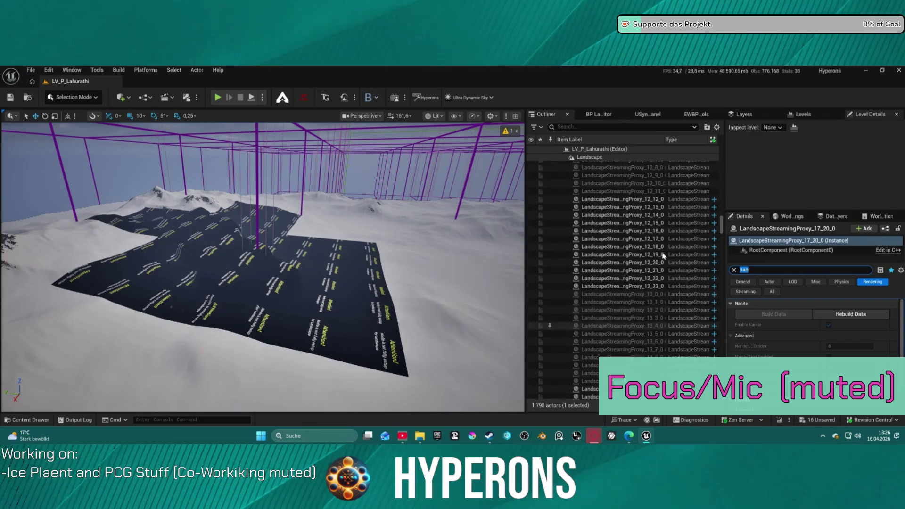
{"action": "scroll", "coordinate": [666, 244], "scroll_direction": "up", "scroll_amount": 15}
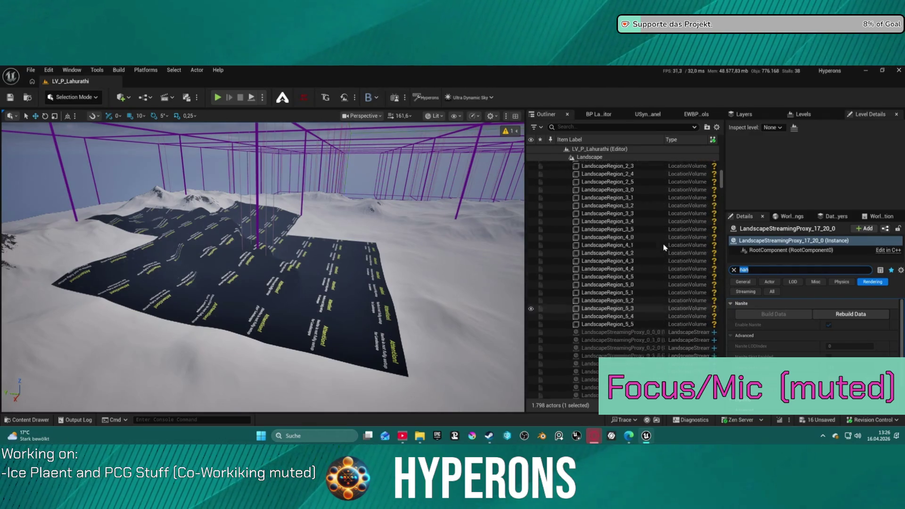
{"action": "scroll", "coordinate": [669, 255], "scroll_direction": "up", "scroll_amount": 3}
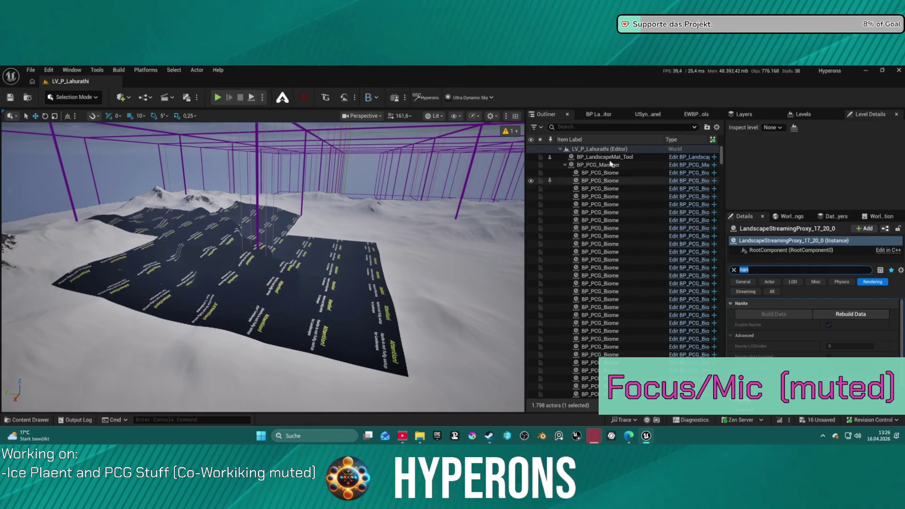
{"action": "left_click", "coordinate": [564, 165]}
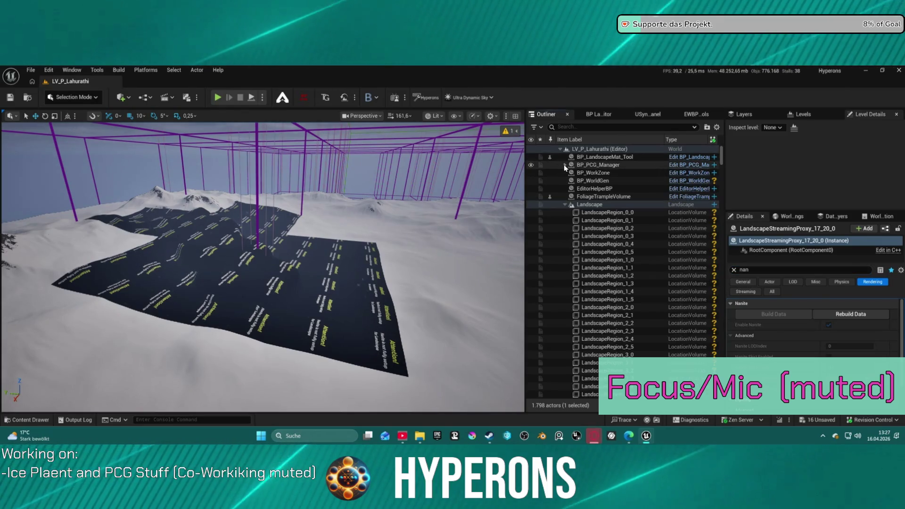
{"action": "left_click", "coordinate": [586, 205]}
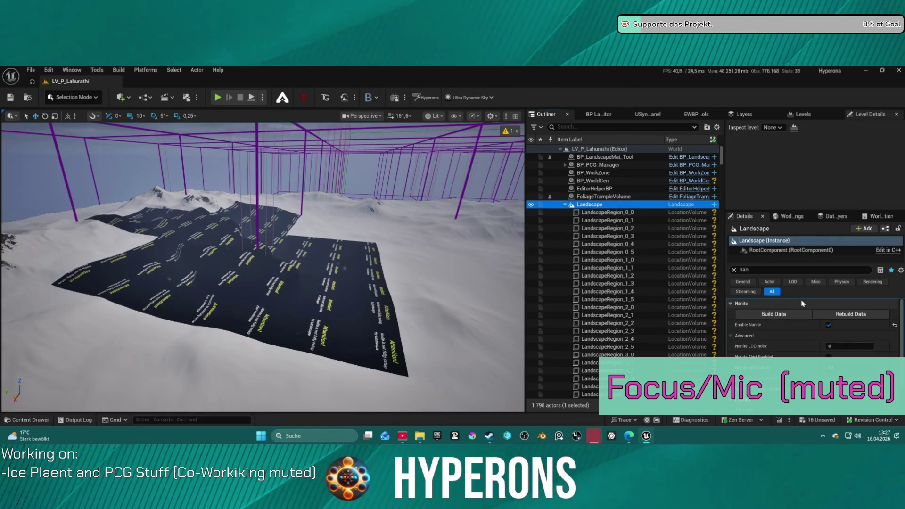
{"action": "left_click", "coordinate": [828, 326]}
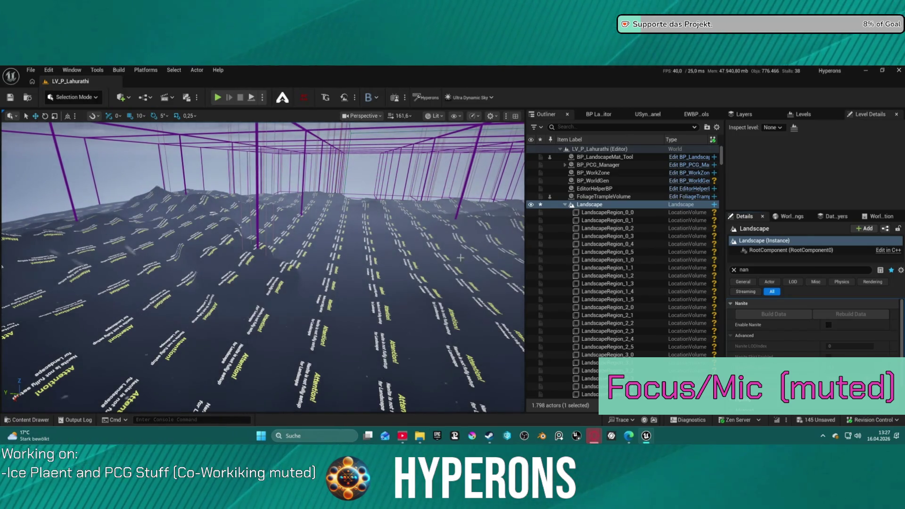
Step: Fly the viewport camera in close to the ring-shaped snowy terrain
{"action": "mouse_move", "coordinate": [646, 436]}
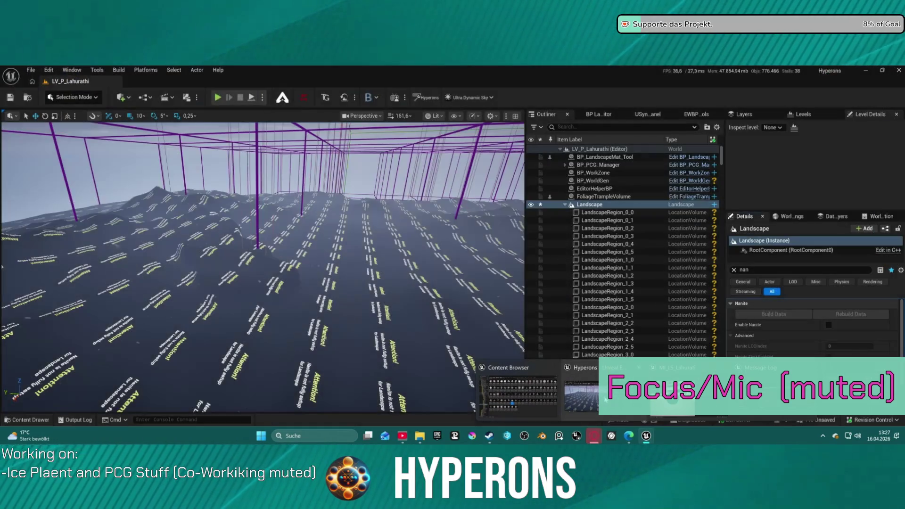
{"action": "mouse_move", "coordinate": [688, 401]}
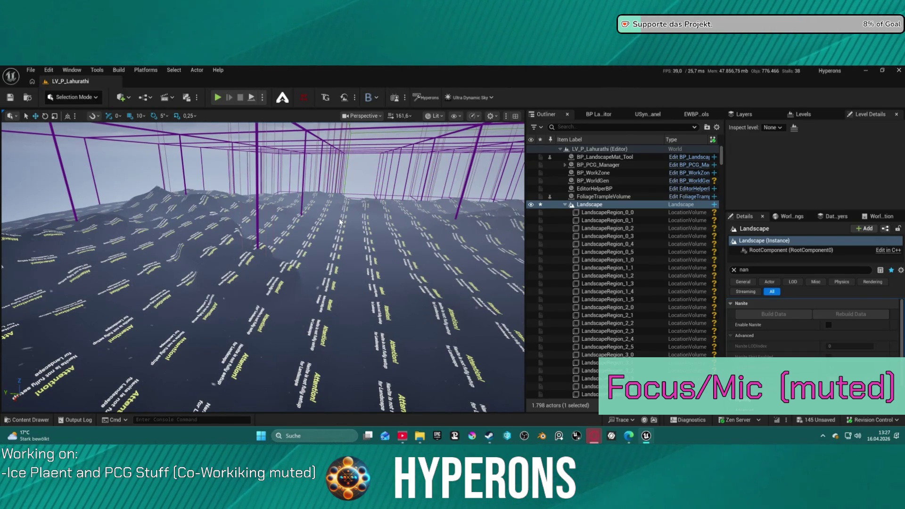
{"action": "left_click_drag", "start_coordinate": [284, 255], "coordinate": [269, 368]}
{"action": "left_click", "coordinate": [67, 99]}
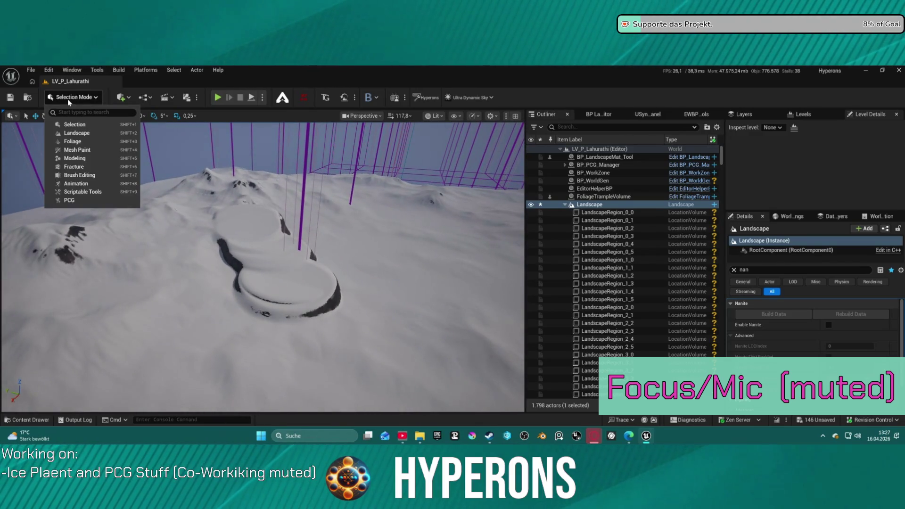
Step: Return to Landscape mode with an alpha sculpt brush and carve dark rocky cliffs into the ring hill
{"action": "left_click", "coordinate": [97, 134]}
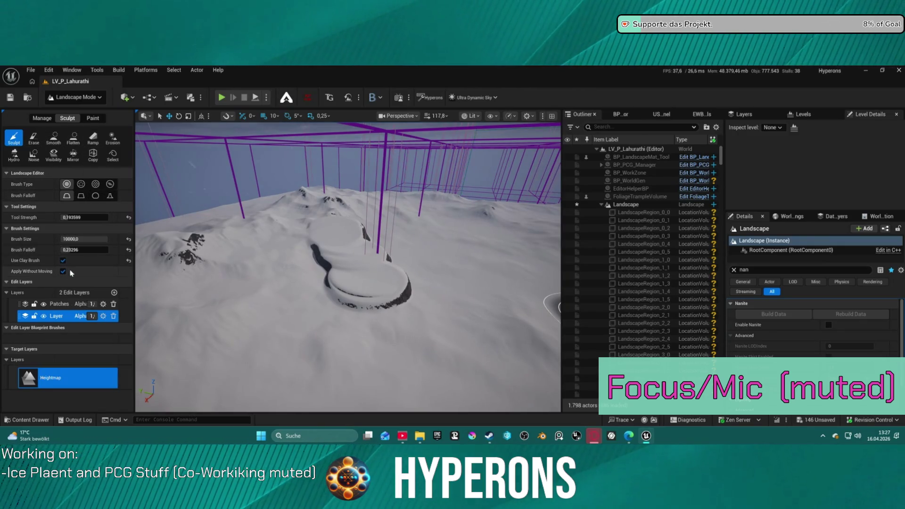
{"action": "left_click", "coordinate": [81, 184]}
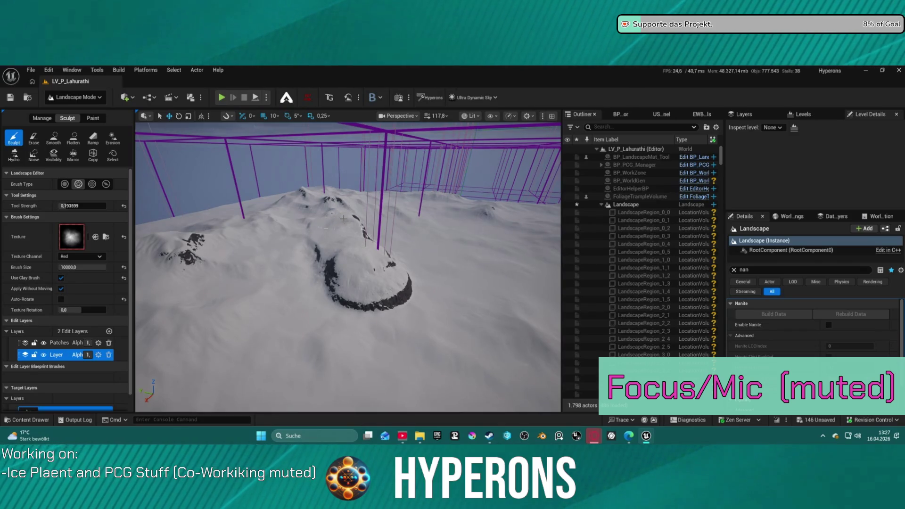
{"action": "mouse_move", "coordinate": [343, 218]}
{"action": "left_mouse_down"}
{"action": "mouse_move", "coordinate": [377, 218]}
{"action": "mouse_move", "coordinate": [312, 240]}
{"action": "mouse_move", "coordinate": [312, 278]}
{"action": "mouse_move", "coordinate": [330, 264]}
{"action": "mouse_move", "coordinate": [258, 250]}
{"action": "mouse_move", "coordinate": [289, 270]}
{"action": "left_mouse_up"}
{"action": "mouse_move", "coordinate": [355, 257]}
{"action": "left_mouse_down"}
{"action": "mouse_move", "coordinate": [344, 238]}
{"action": "mouse_move", "coordinate": [304, 255]}
{"action": "mouse_move", "coordinate": [297, 193]}
{"action": "mouse_move", "coordinate": [288, 217]}
{"action": "left_mouse_up"}
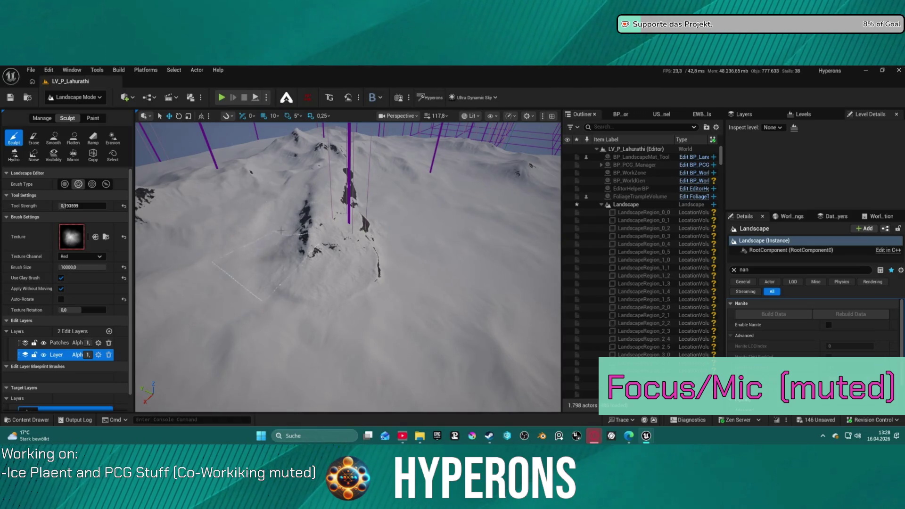
{"action": "mouse_move", "coordinate": [294, 264]}
{"action": "left_mouse_down"}
{"action": "mouse_move", "coordinate": [290, 254]}
{"action": "mouse_move", "coordinate": [283, 274]}
{"action": "mouse_move", "coordinate": [355, 238]}
{"action": "left_mouse_up"}
{"action": "mouse_move", "coordinate": [363, 277]}
{"action": "left_mouse_down"}
{"action": "mouse_move", "coordinate": [365, 254]}
{"action": "mouse_move", "coordinate": [374, 312]}
{"action": "mouse_move", "coordinate": [389, 232]}
{"action": "mouse_move", "coordinate": [366, 291]}
{"action": "mouse_move", "coordinate": [312, 308]}
{"action": "mouse_move", "coordinate": [348, 235]}
{"action": "mouse_move", "coordinate": [351, 254]}
{"action": "left_mouse_up"}
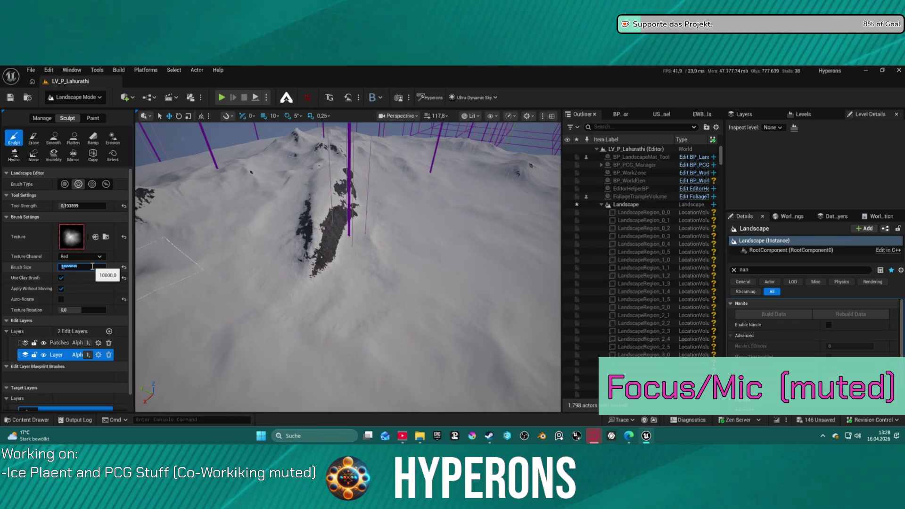
Step: Set the sculpt brush size to 30000 and grow rocky patches around the central ridge
{"action": "type", "text": "300"}
{"action": "key", "text": "Return"}
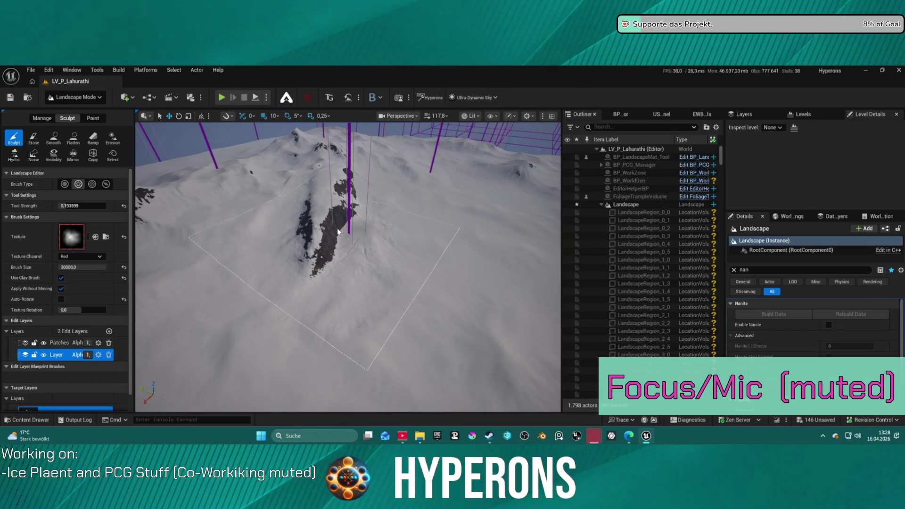
{"action": "mouse_move", "coordinate": [321, 264]}
{"action": "left_mouse_down"}
{"action": "mouse_move", "coordinate": [349, 203]}
{"action": "mouse_move", "coordinate": [377, 195]}
{"action": "mouse_move", "coordinate": [372, 189]}
{"action": "left_mouse_up"}
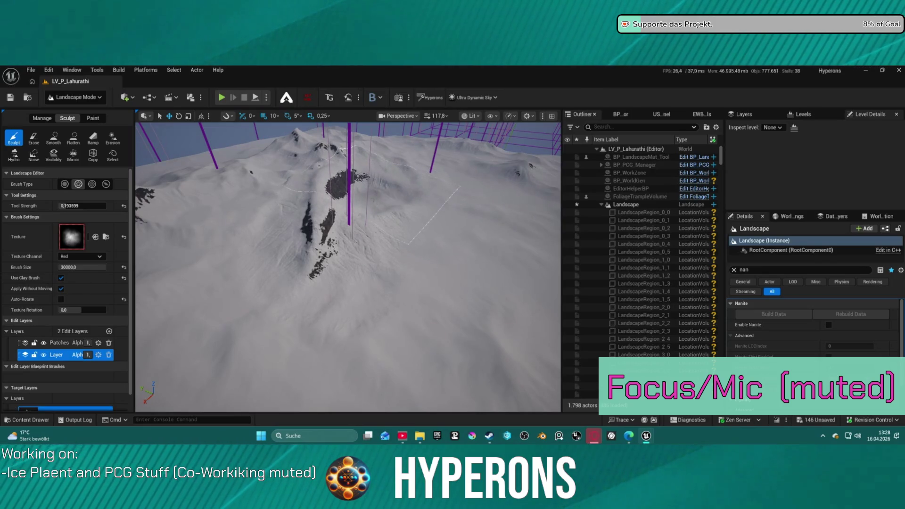
{"action": "right_click", "coordinate": [299, 195]}
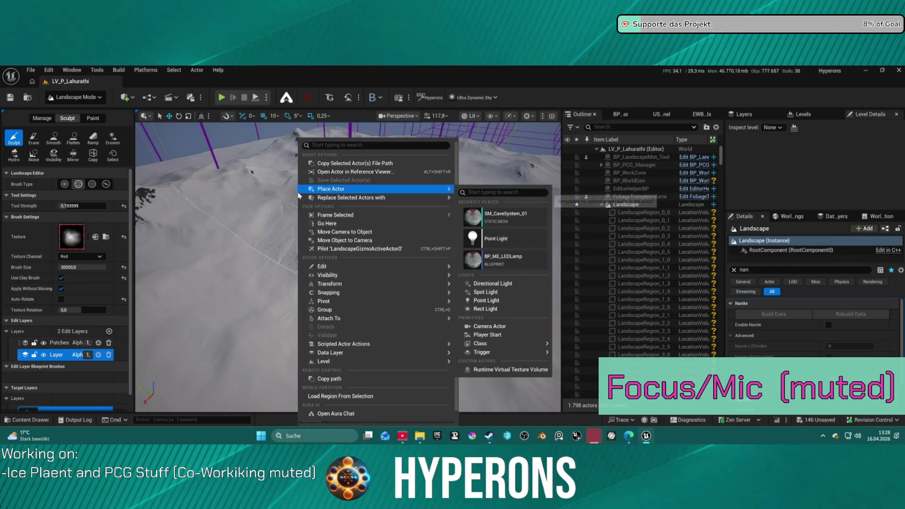
{"action": "left_click", "coordinate": [299, 195]}
{"action": "mouse_move", "coordinate": [301, 198]}
{"action": "left_mouse_down"}
{"action": "mouse_move", "coordinate": [332, 210]}
{"action": "mouse_move", "coordinate": [344, 236]}
{"action": "mouse_move", "coordinate": [328, 205]}
{"action": "mouse_move", "coordinate": [357, 257]}
{"action": "mouse_move", "coordinate": [366, 232]}
{"action": "left_mouse_up"}
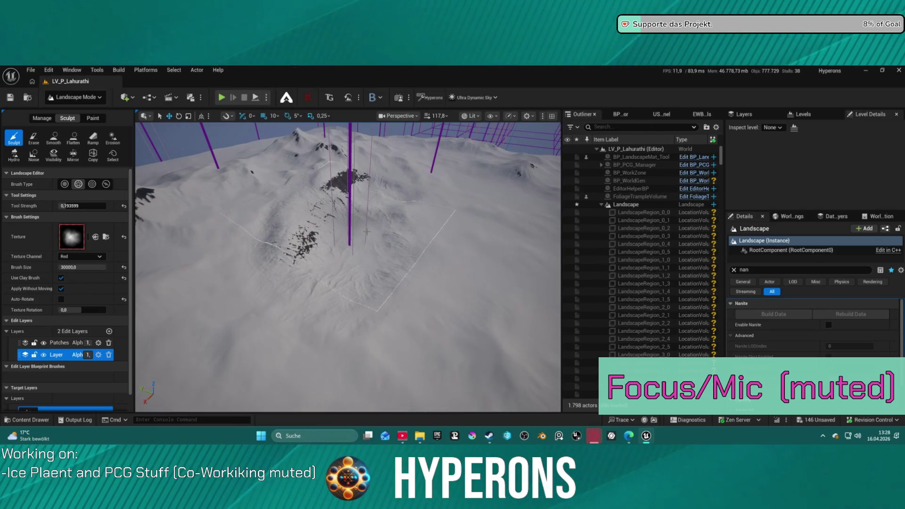
Step: Raise the centre terrain into a rocky mound around the purple pole base
{"action": "scroll", "coordinate": [366, 231], "scroll_direction": "up", "scroll_amount": 3}
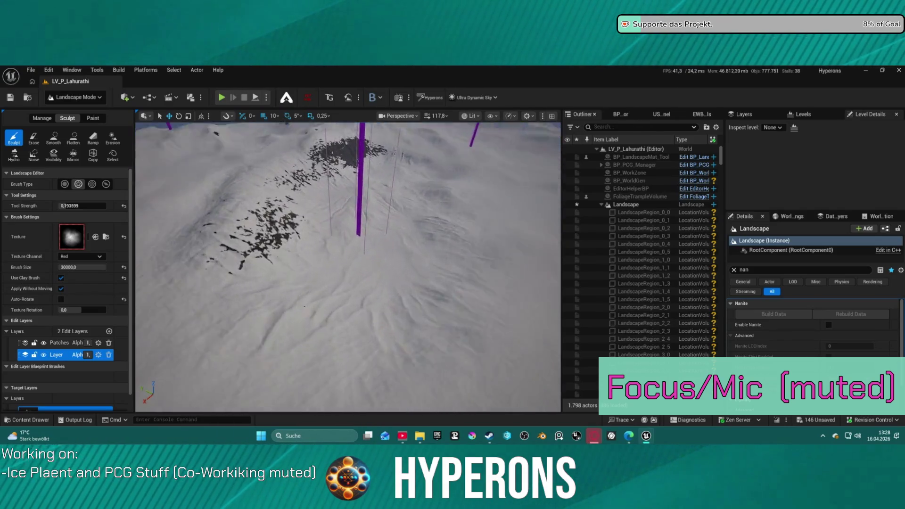
{"action": "scroll", "coordinate": [322, 242], "scroll_direction": "down", "scroll_amount": 5}
{"action": "mouse_move", "coordinate": [322, 242]}
{"action": "left_mouse_down"}
{"action": "mouse_move", "coordinate": [351, 228]}
{"action": "mouse_move", "coordinate": [366, 265]}
{"action": "mouse_move", "coordinate": [354, 259]}
{"action": "left_mouse_up"}
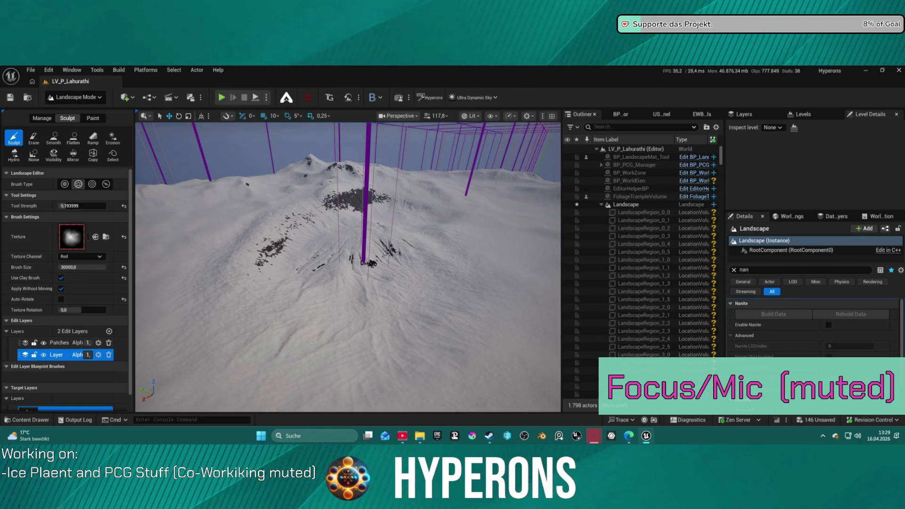
{"action": "left_click", "coordinate": [354, 239]}
{"action": "mouse_move", "coordinate": [355, 240]}
{"action": "left_mouse_down"}
{"action": "mouse_move", "coordinate": [359, 230]}
{"action": "mouse_move", "coordinate": [349, 240]}
{"action": "mouse_move", "coordinate": [338, 235]}
{"action": "mouse_move", "coordinate": [347, 200]}
{"action": "mouse_move", "coordinate": [347, 234]}
{"action": "left_mouse_up"}
{"action": "scroll", "coordinate": [348, 264], "scroll_direction": "up", "scroll_amount": 3}
{"action": "mouse_move", "coordinate": [348, 267]}
{"action": "left_mouse_down"}
{"action": "mouse_move", "coordinate": [348, 181]}
{"action": "mouse_move", "coordinate": [365, 326]}
{"action": "mouse_move", "coordinate": [365, 257]}
{"action": "left_mouse_up"}
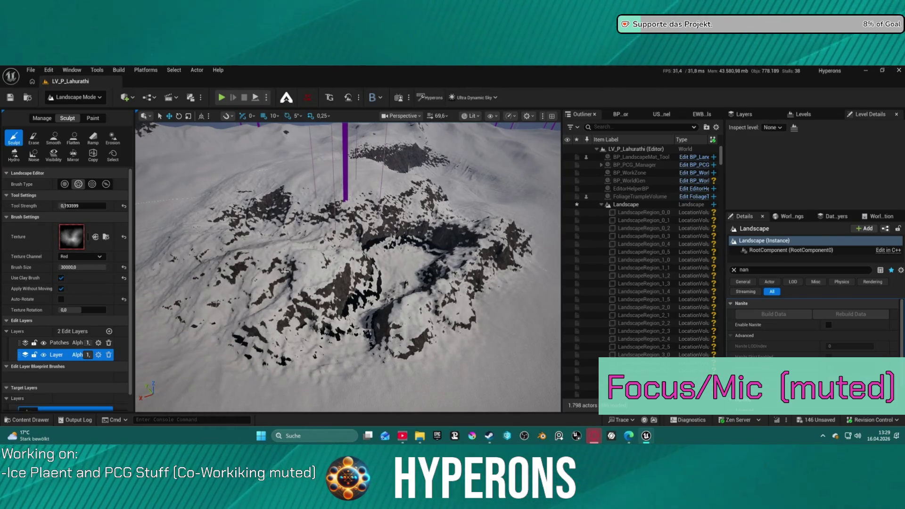
Step: Smooth away dark rock patches and sculpt new rocky ridges in the centre
{"action": "left_click_drag", "start_coordinate": [295, 260], "coordinate": [278, 256]}
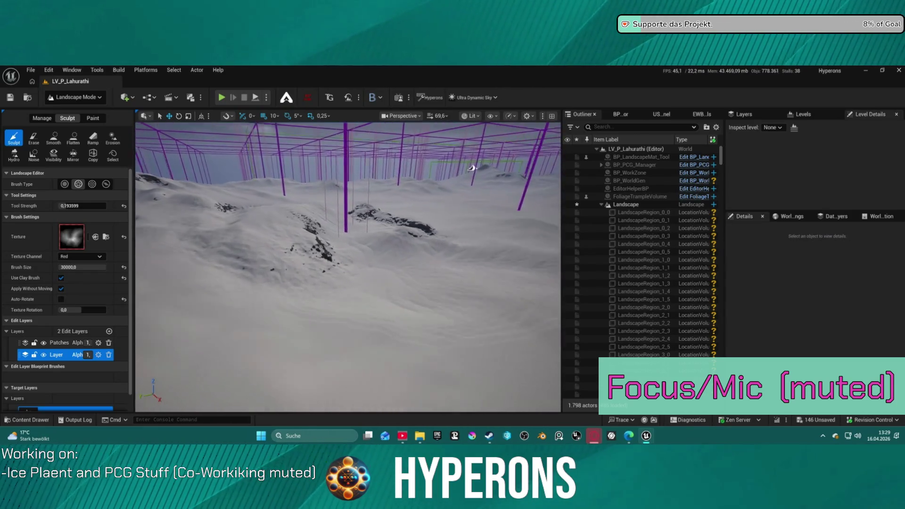
{"action": "mouse_move", "coordinate": [296, 244]}
{"action": "left_mouse_down"}
{"action": "mouse_move", "coordinate": [314, 207]}
{"action": "mouse_move", "coordinate": [264, 221]}
{"action": "mouse_move", "coordinate": [292, 264]}
{"action": "mouse_move", "coordinate": [292, 245]}
{"action": "left_mouse_up"}
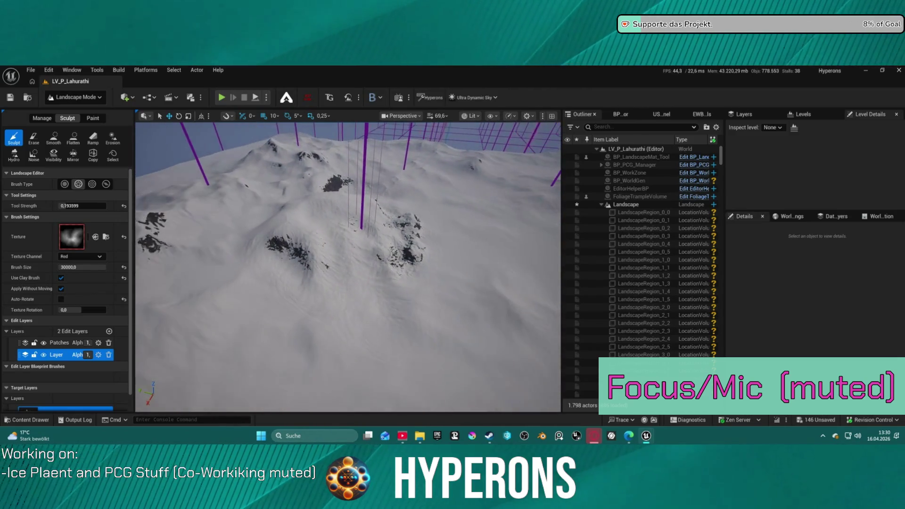
{"action": "scroll", "coordinate": [318, 206], "scroll_direction": "up", "scroll_amount": 5}
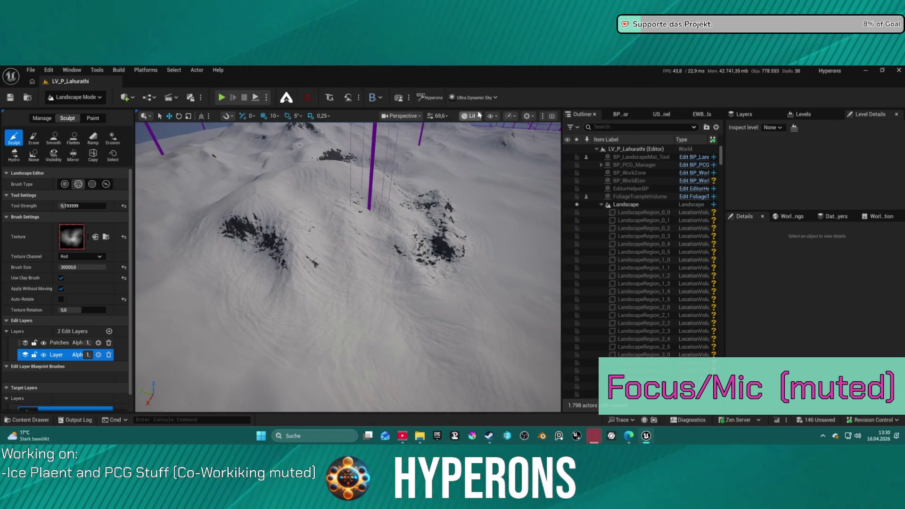
{"action": "mouse_move", "coordinate": [334, 169]}
{"action": "left_mouse_down"}
{"action": "mouse_move", "coordinate": [323, 188]}
{"action": "mouse_move", "coordinate": [328, 157]}
{"action": "left_mouse_up"}
{"action": "left_click_drag", "start_coordinate": [417, 236], "coordinate": [416, 236]}
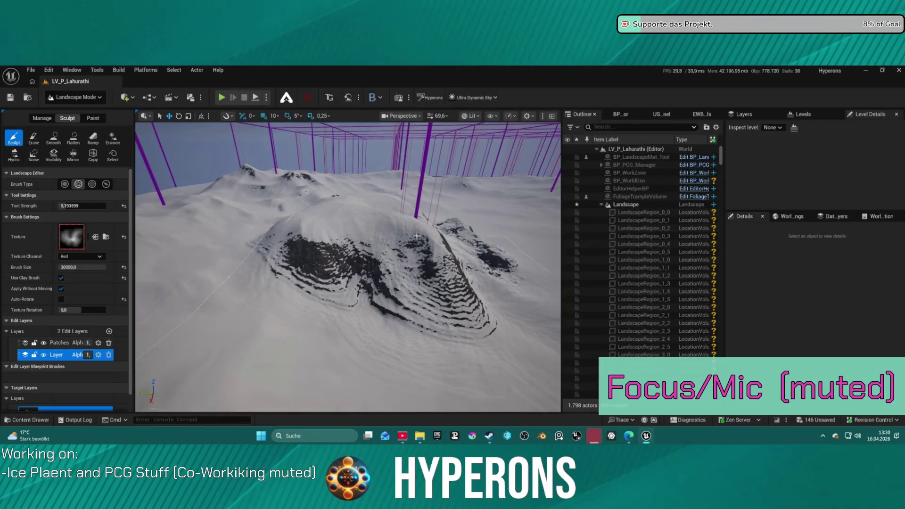
Step: Undo the three terraced sculpt strokes and uncheck Use Clay Brush
{"action": "key", "text": "ctrl+z"}
{"action": "key", "text": "ctrl+z"}
{"action": "key", "text": "ctrl+z"}
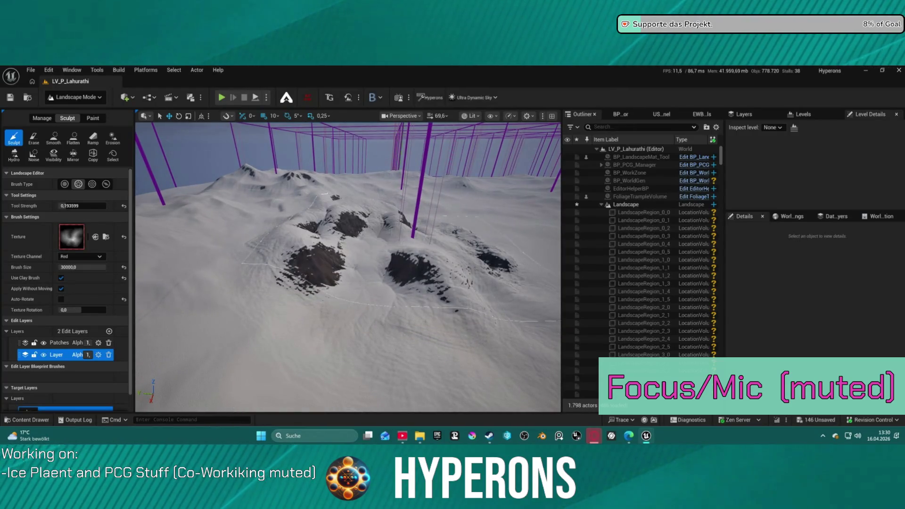
{"action": "key", "text": "ctrl+z"}
{"action": "key", "text": "ctrl+z"}
{"action": "key", "text": "ctrl+z"}
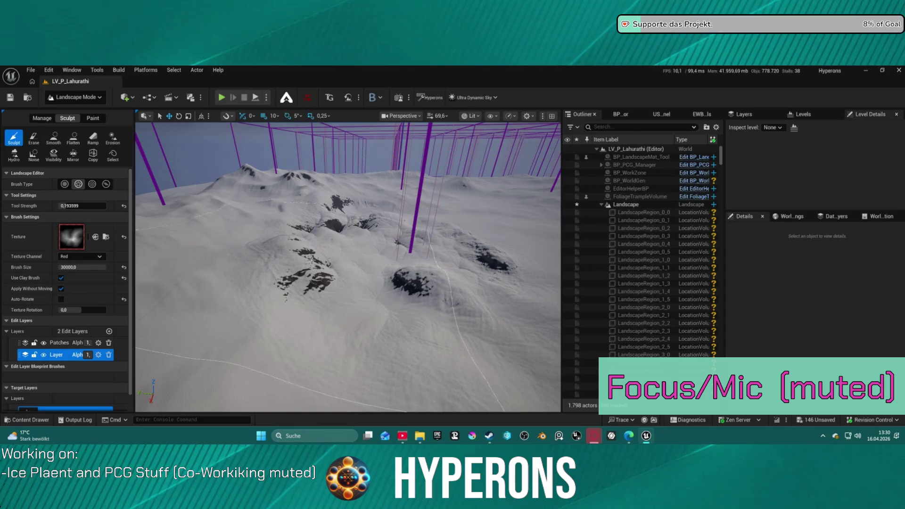
{"action": "key", "text": "ctrl+z"}
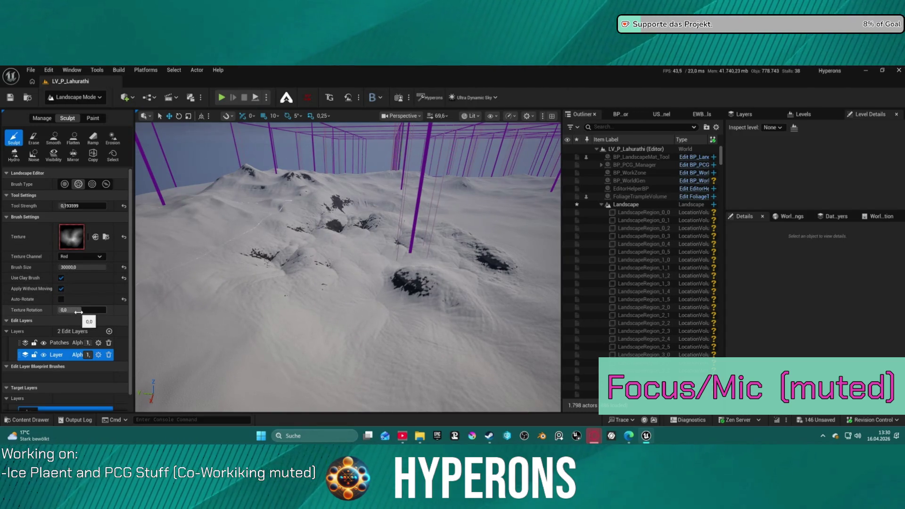
{"action": "left_click", "coordinate": [61, 278]}
Step: Raise a sharp dark rocky peak in the middle of the snowy terrain
{"action": "left_click_drag", "start_coordinate": [363, 244], "coordinate": [368, 234]}
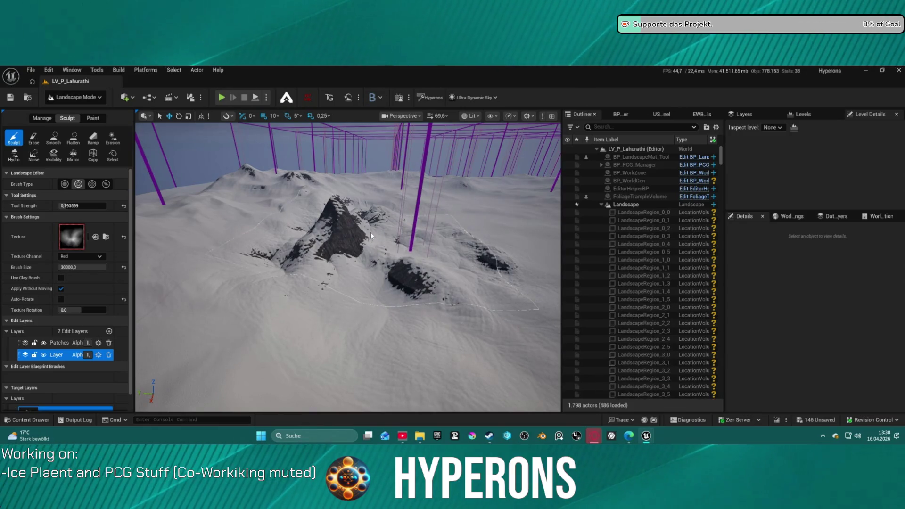
{"action": "left_click_drag", "start_coordinate": [369, 197], "coordinate": [368, 197]}
{"action": "left_click_drag", "start_coordinate": [320, 236], "coordinate": [321, 236]}
{"action": "left_click_drag", "start_coordinate": [389, 276], "coordinate": [390, 276]}
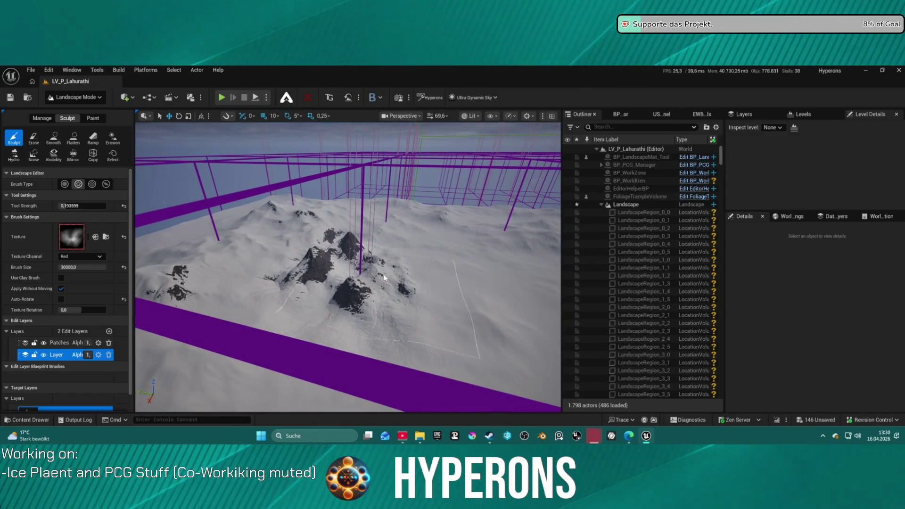
{"action": "left_click_drag", "start_coordinate": [387, 266], "coordinate": [394, 251]}
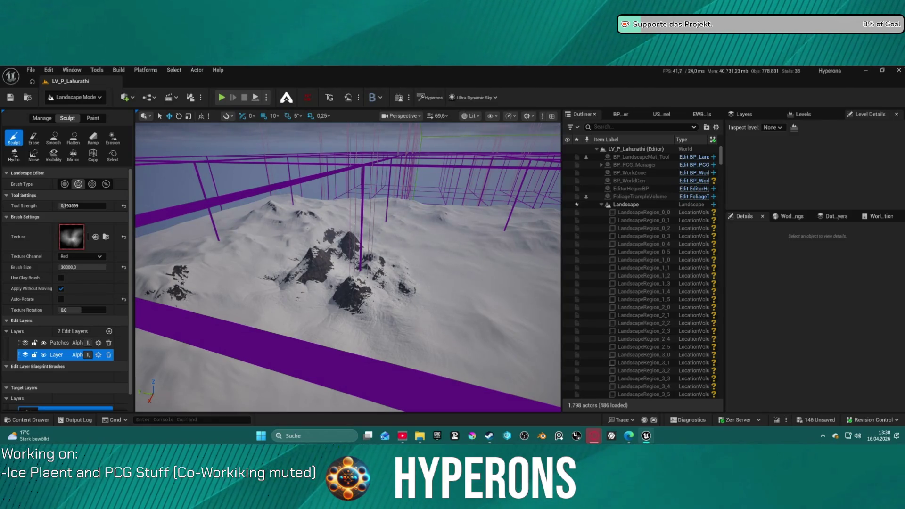
Step: Swap the brush mask texture and add rocky dents around the peak
{"action": "left_click", "coordinate": [95, 236]}
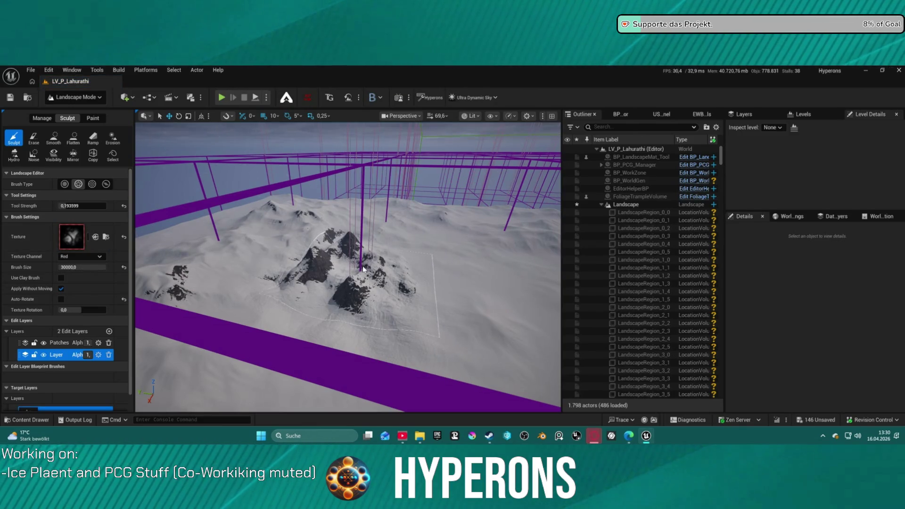
{"action": "scroll", "coordinate": [355, 270], "scroll_direction": "up", "scroll_amount": 3}
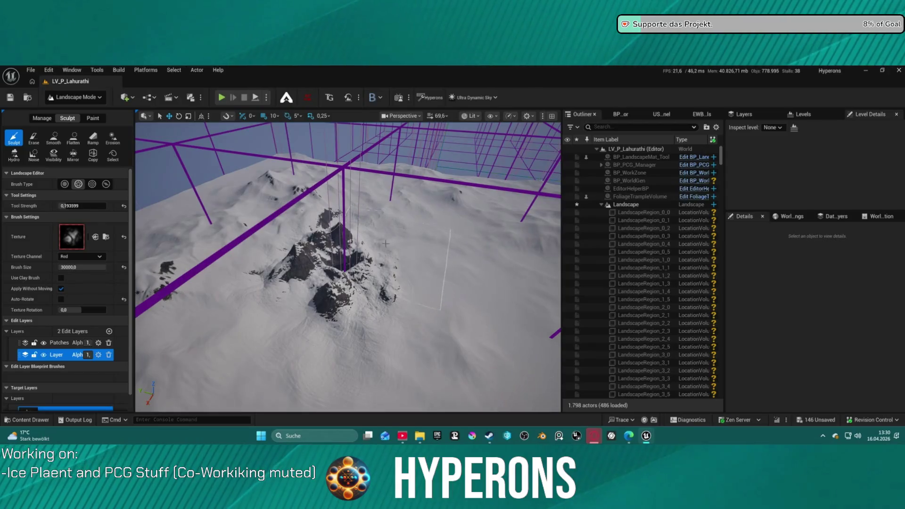
{"action": "mouse_move", "coordinate": [397, 247]}
{"action": "left_mouse_down"}
{"action": "mouse_move", "coordinate": [311, 263]}
{"action": "mouse_move", "coordinate": [349, 264]}
{"action": "left_mouse_up"}
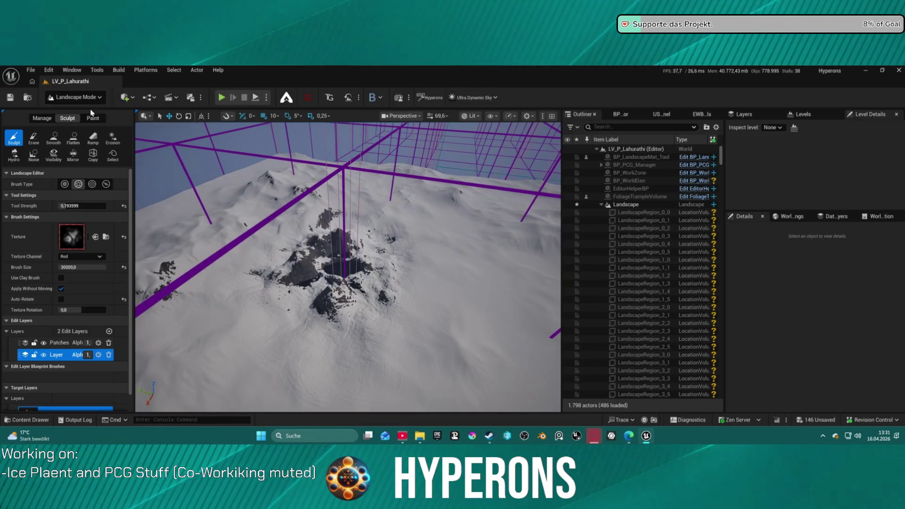
{"action": "left_click", "coordinate": [55, 139]}
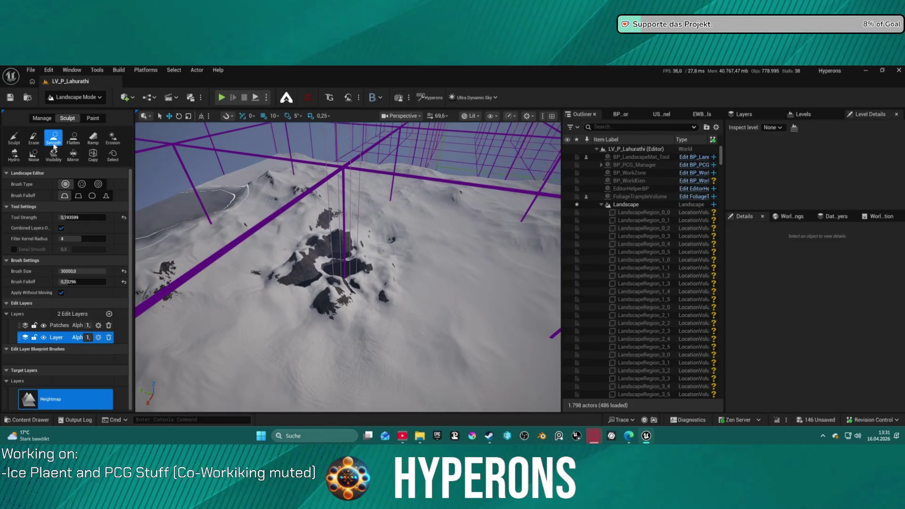
Step: Flatten the dark rocky peak using a Flatten brush shrunk to about 1800
{"action": "left_click", "coordinate": [75, 140]}
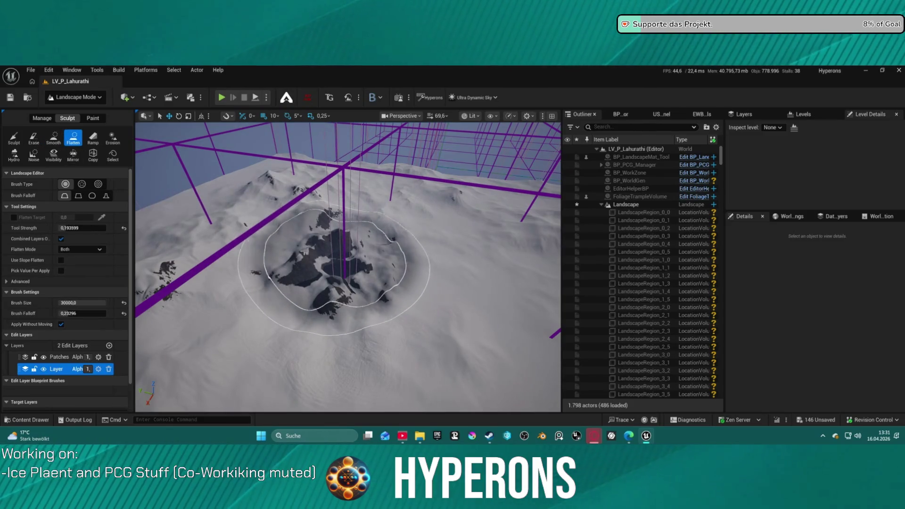
{"action": "left_click_drag", "start_coordinate": [99, 303], "coordinate": [85, 303]}
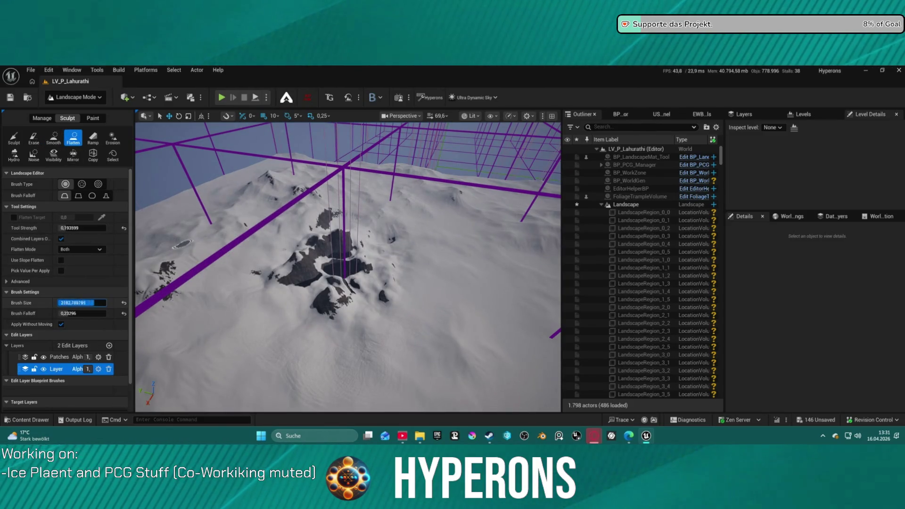
{"action": "mouse_move", "coordinate": [283, 274]}
{"action": "left_mouse_down"}
{"action": "mouse_move", "coordinate": [311, 264]}
{"action": "mouse_move", "coordinate": [332, 278]}
{"action": "mouse_move", "coordinate": [347, 257]}
{"action": "mouse_move", "coordinate": [293, 303]}
{"action": "mouse_move", "coordinate": [303, 263]}
{"action": "mouse_move", "coordinate": [347, 293]}
{"action": "mouse_move", "coordinate": [286, 309]}
{"action": "mouse_move", "coordinate": [339, 323]}
{"action": "left_mouse_up"}
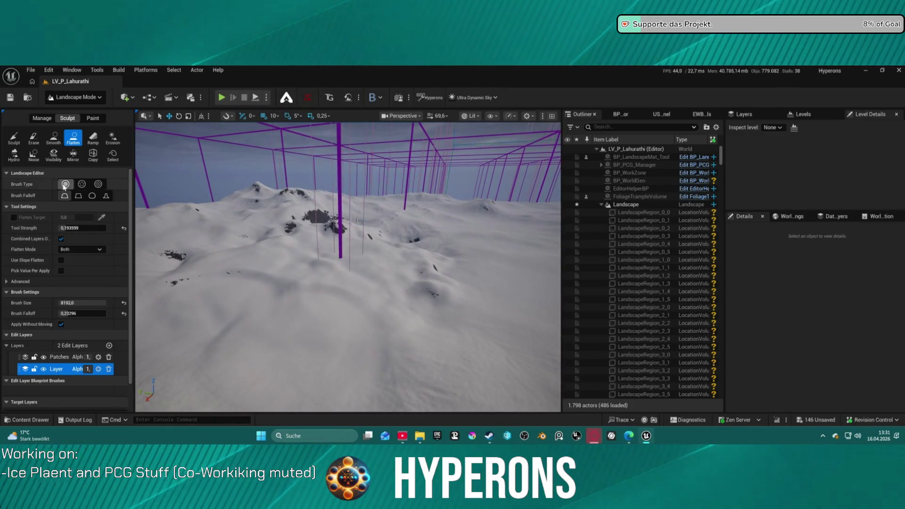
{"action": "left_click", "coordinate": [11, 138]}
{"action": "type", "text": "3"}
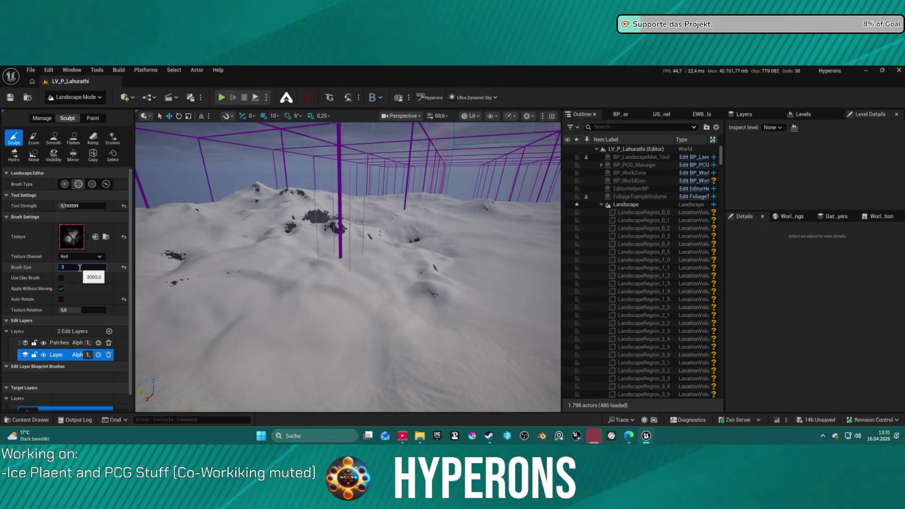
Step: Set brush size 30000, load a new alpha texture, and sculpt a large rocky mountain
{"action": "type", "text": "00"}
{"action": "key", "text": "Return"}
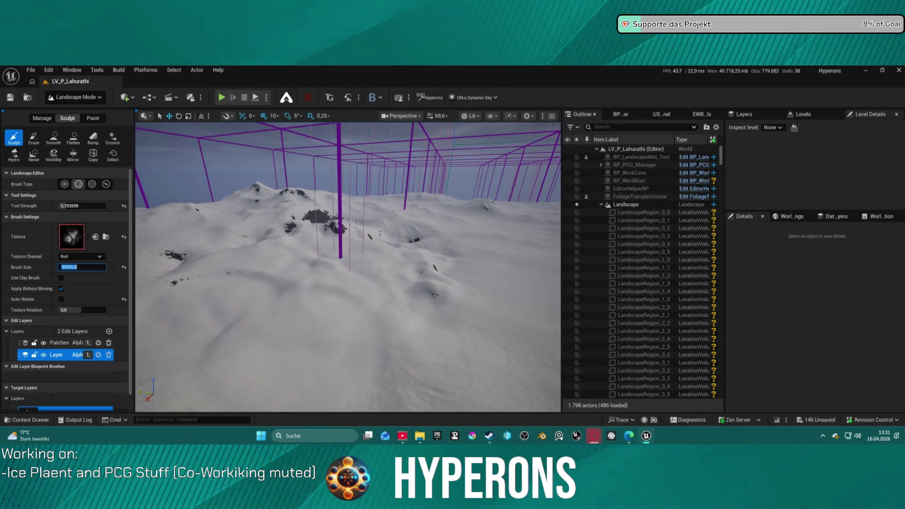
{"action": "mouse_move", "coordinate": [189, 172]}
{"action": "left_mouse_down"}
{"action": "mouse_move", "coordinate": [136, 247]}
{"action": "mouse_move", "coordinate": [72, 237]}
{"action": "left_mouse_up"}
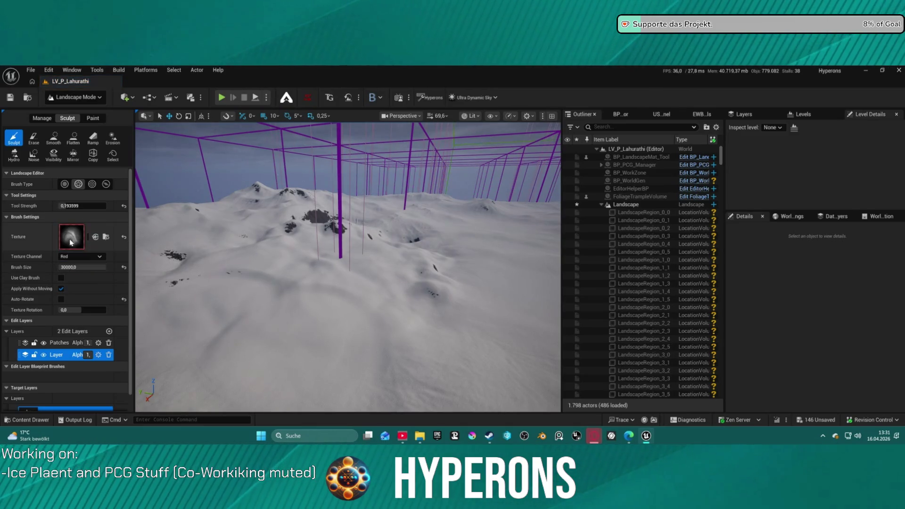
{"action": "left_click_drag", "start_coordinate": [335, 255], "coordinate": [336, 258]}
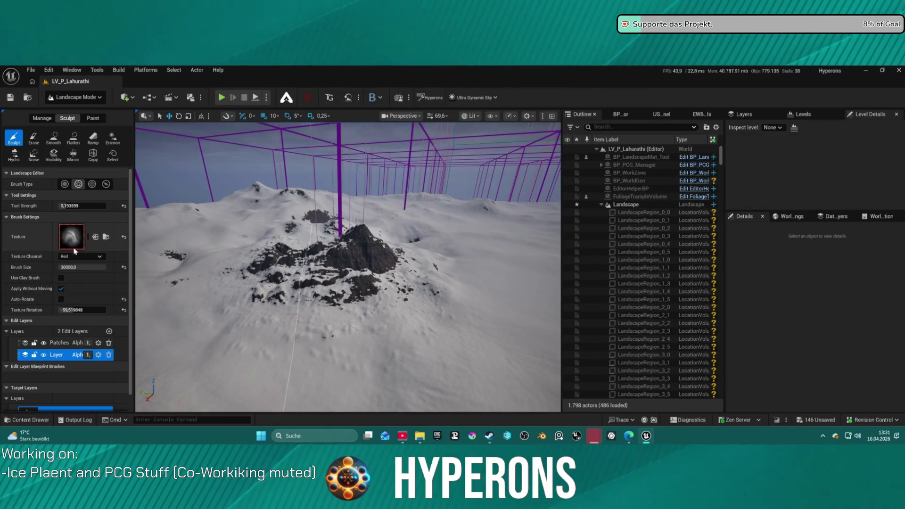
Step: Raise rocky ridges along the peak's left flank and carve a nearby valley
{"action": "left_click_drag", "start_coordinate": [245, 250], "coordinate": [266, 239]}
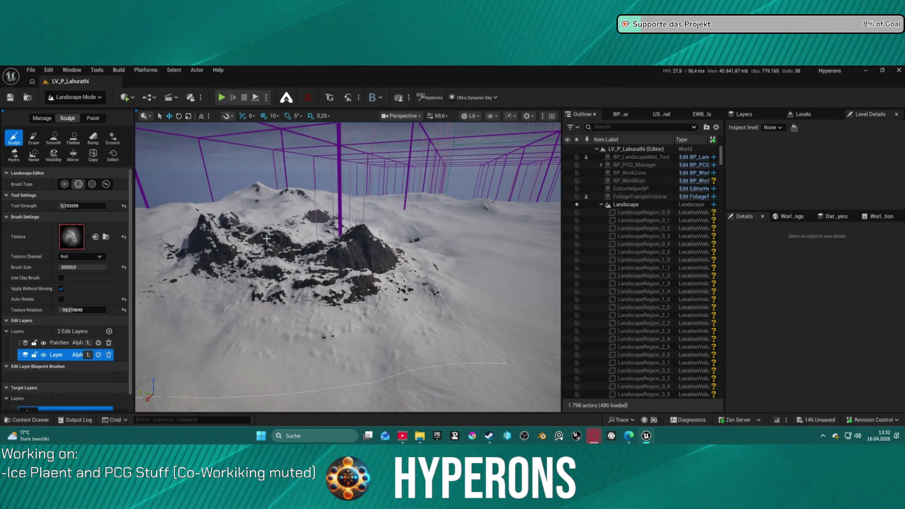
{"action": "mouse_move", "coordinate": [277, 273]}
{"action": "left_mouse_down"}
{"action": "mouse_move", "coordinate": [189, 238]}
{"action": "mouse_move", "coordinate": [180, 216]}
{"action": "mouse_move", "coordinate": [262, 240]}
{"action": "mouse_move", "coordinate": [293, 238]}
{"action": "left_mouse_up"}
{"action": "left_click_drag", "start_coordinate": [408, 287], "coordinate": [408, 287]}
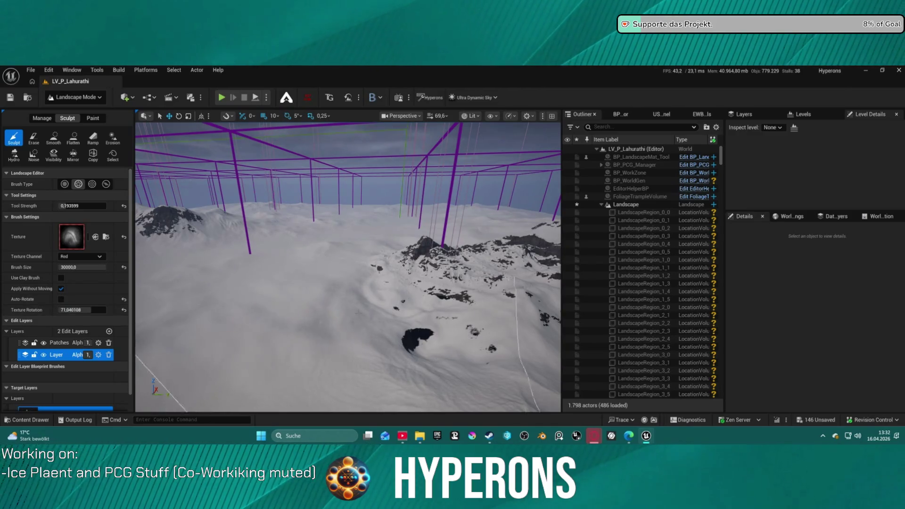
{"action": "mouse_move", "coordinate": [425, 342]}
{"action": "left_mouse_down"}
{"action": "mouse_move", "coordinate": [435, 344]}
{"action": "mouse_move", "coordinate": [437, 317]}
{"action": "mouse_move", "coordinate": [476, 355]}
{"action": "left_mouse_up"}
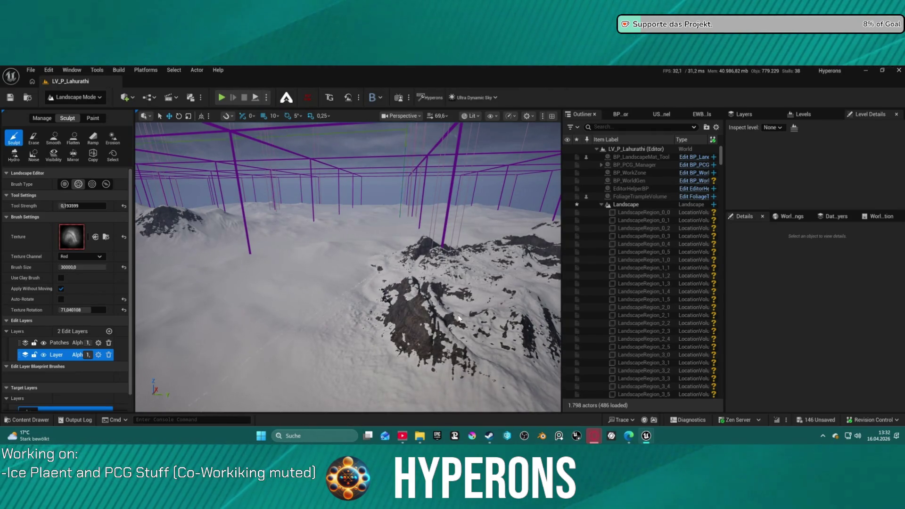
{"action": "scroll", "coordinate": [459, 318], "scroll_direction": "down", "scroll_amount": 5}
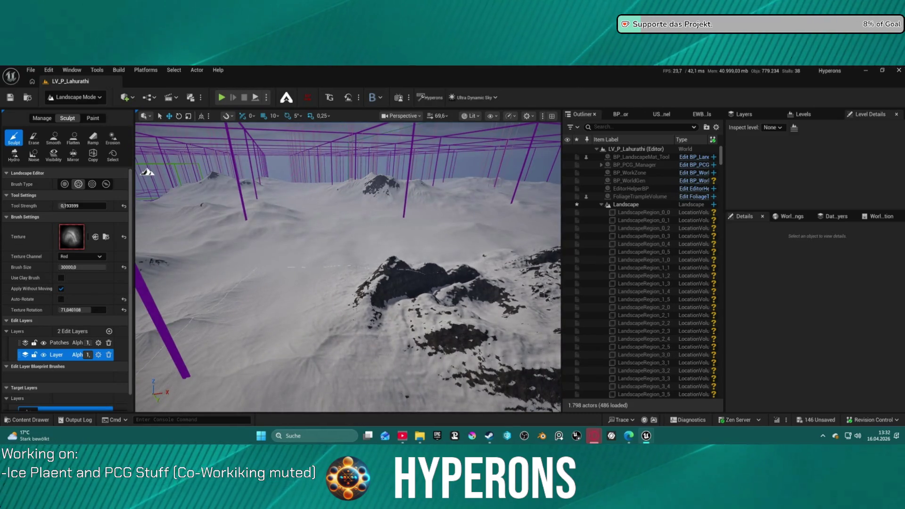
{"action": "scroll", "coordinate": [323, 323], "scroll_direction": "up", "scroll_amount": 5}
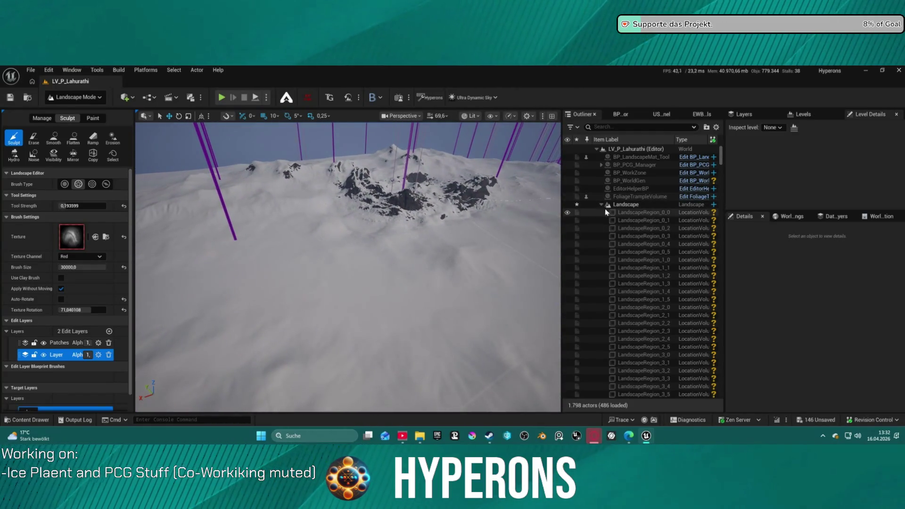
Step: Leave landscape sculpting by switching the editor to Selection Mode
{"action": "left_click", "coordinate": [69, 99]}
{"action": "left_click", "coordinate": [89, 133]}
{"action": "left_click", "coordinate": [76, 99]}
{"action": "left_click", "coordinate": [74, 124]}
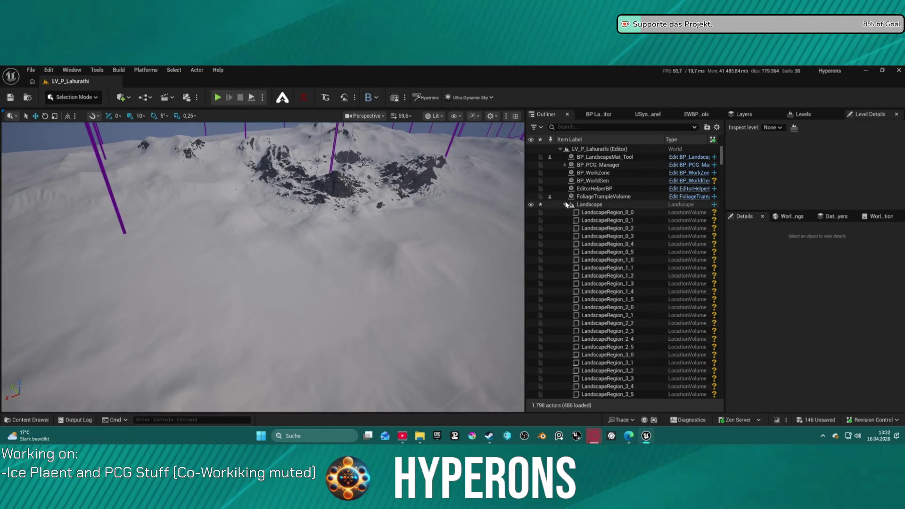
{"action": "scroll", "coordinate": [619, 315], "scroll_direction": "down", "scroll_amount": 10}
{"action": "left_click_drag", "start_coordinate": [721, 203], "coordinate": [712, 394]}
{"action": "scroll", "coordinate": [660, 353], "scroll_direction": "down", "scroll_amount": 5}
Step: Move the PlayerStart onto the snow near the rocky peak and start a playtest
{"action": "double_click", "coordinate": [589, 323]}
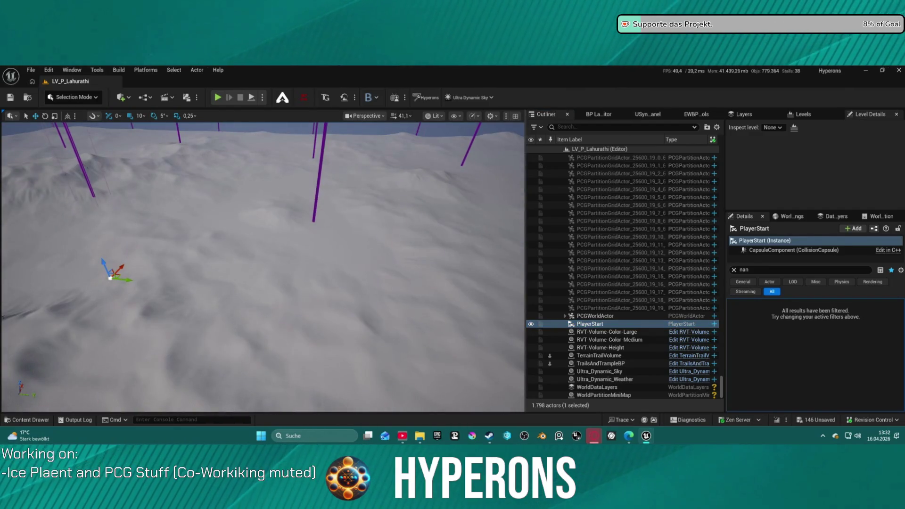
{"action": "left_click", "coordinate": [111, 277]}
{"action": "scroll", "coordinate": [613, 306], "scroll_direction": "down", "scroll_amount": 15}
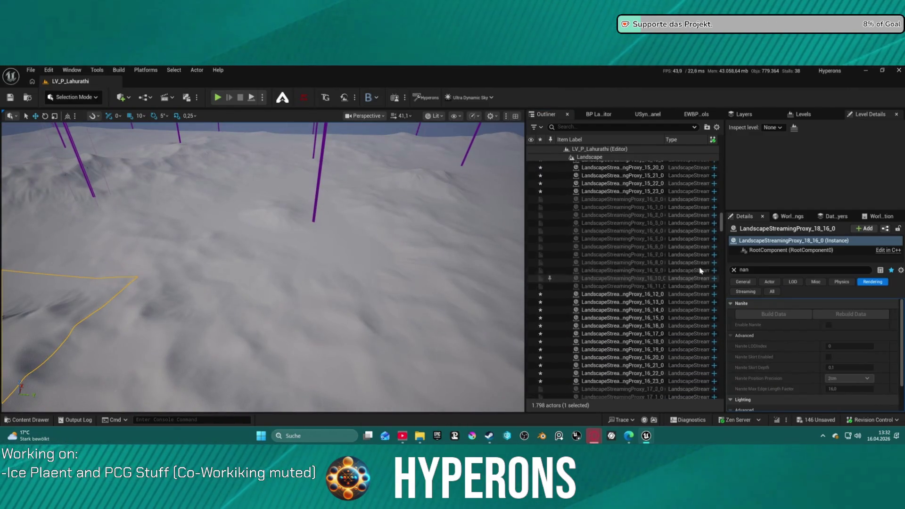
{"action": "left_click_drag", "start_coordinate": [721, 262], "coordinate": [721, 389]}
{"action": "left_click", "coordinate": [605, 323]}
{"action": "left_click_drag", "start_coordinate": [309, 267], "coordinate": [209, 283]}
{"action": "left_click_drag", "start_coordinate": [422, 309], "coordinate": [196, 318]}
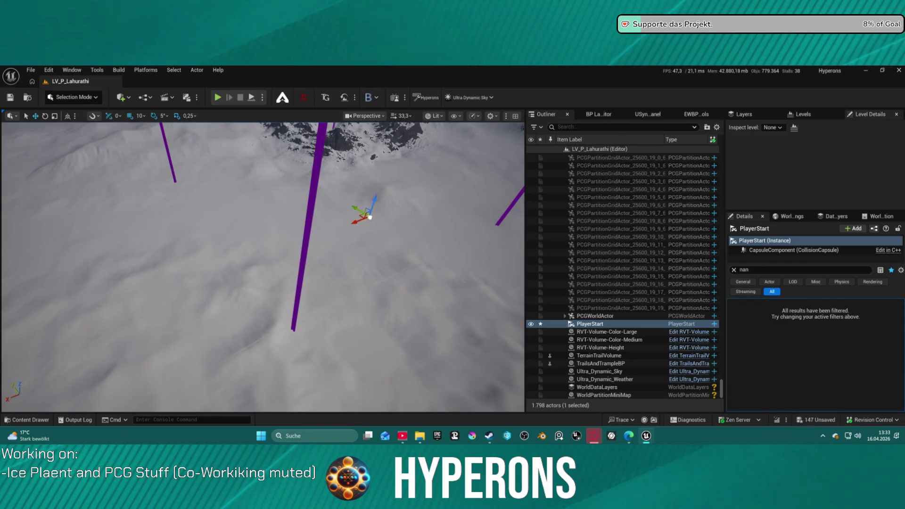
{"action": "left_click_drag", "start_coordinate": [327, 176], "coordinate": [327, 181]}
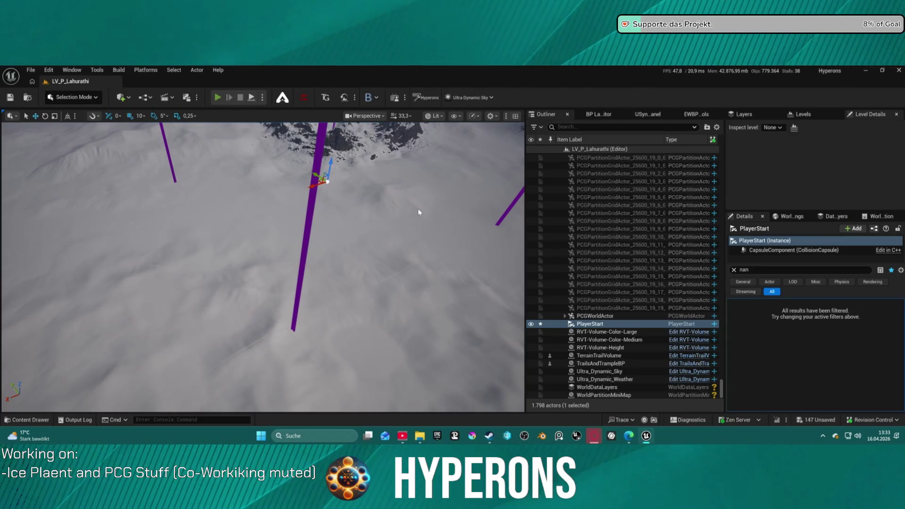
{"action": "key", "text": "alt+p"}
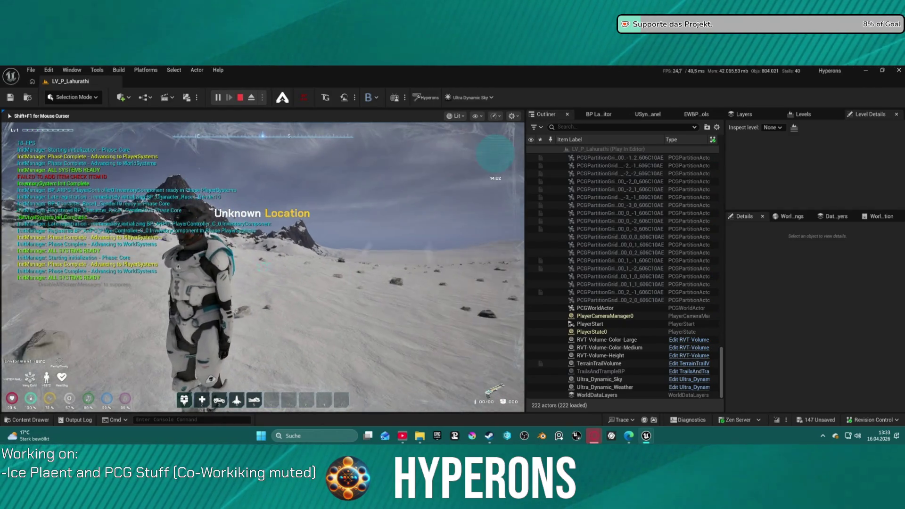
{"action": "key", "text": "a"}
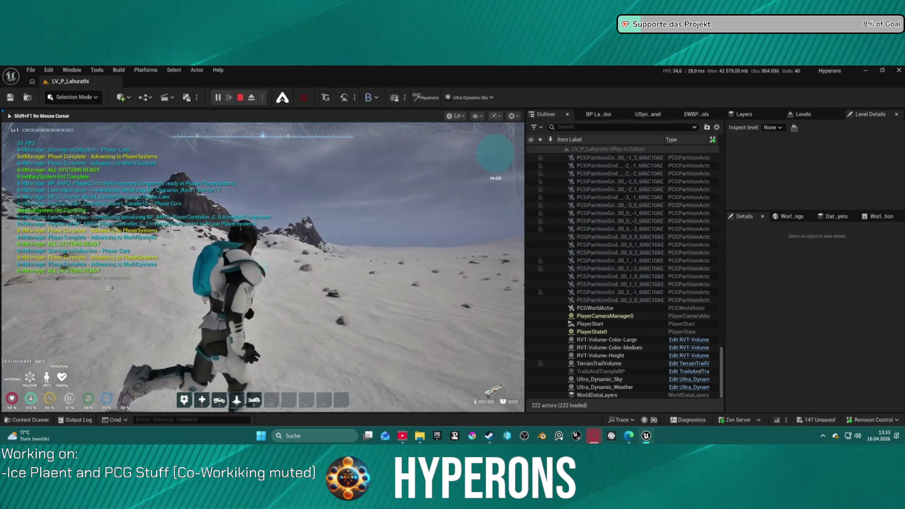
{"action": "key", "text": "w"}
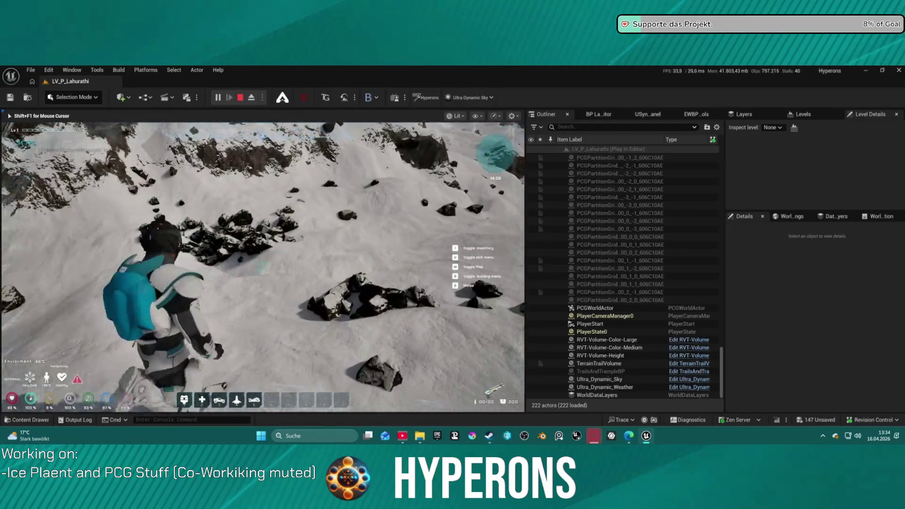
{"action": "key", "text": "w"}
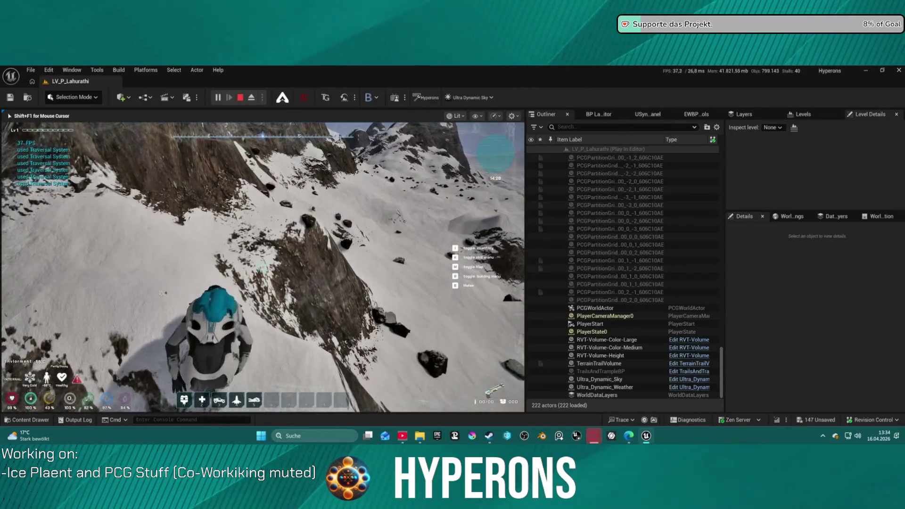
{"action": "key", "text": "a"}
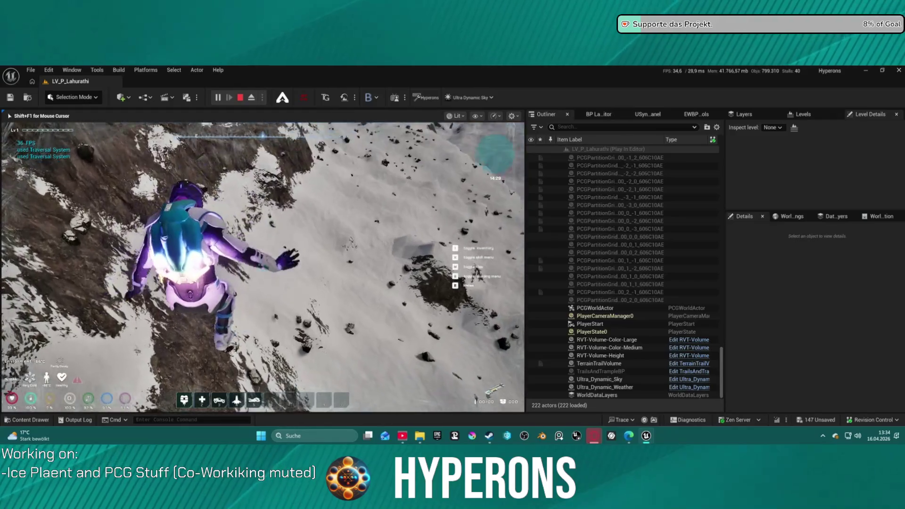
{"action": "key", "text": "s"}
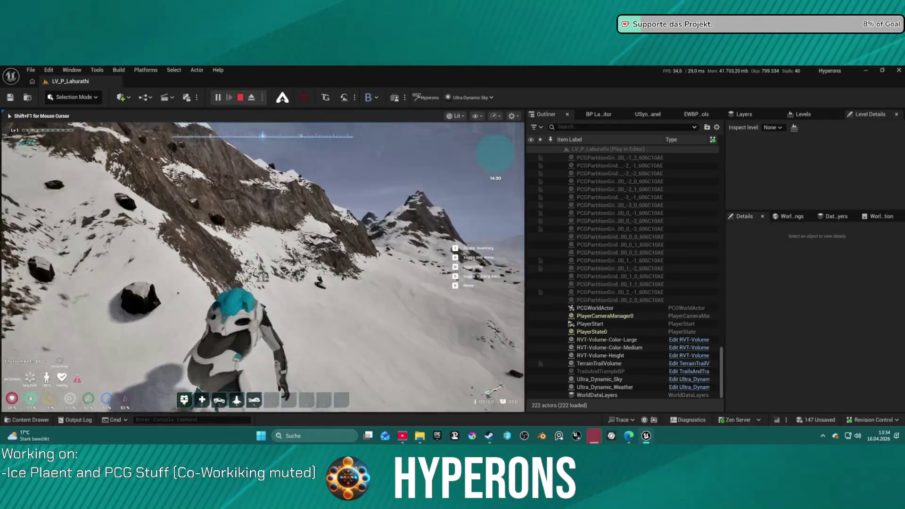
{"action": "key", "text": "space"}
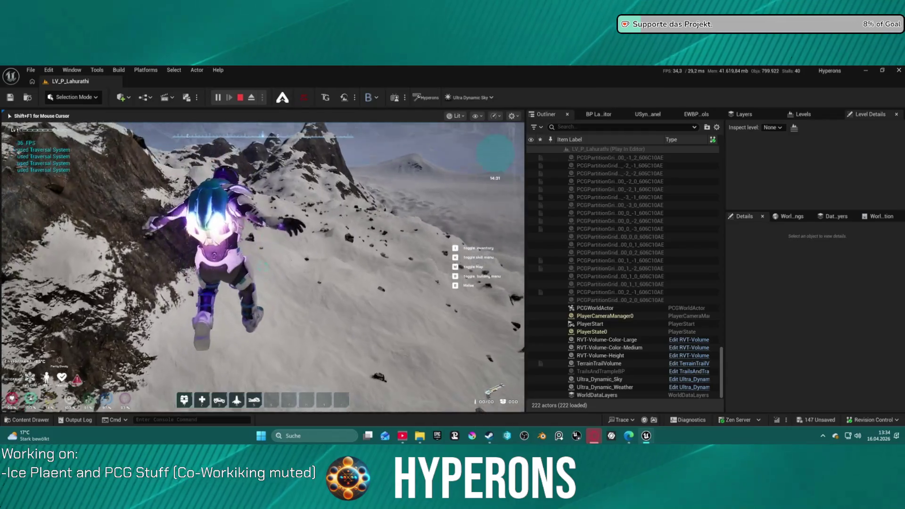
{"action": "key", "text": "w"}
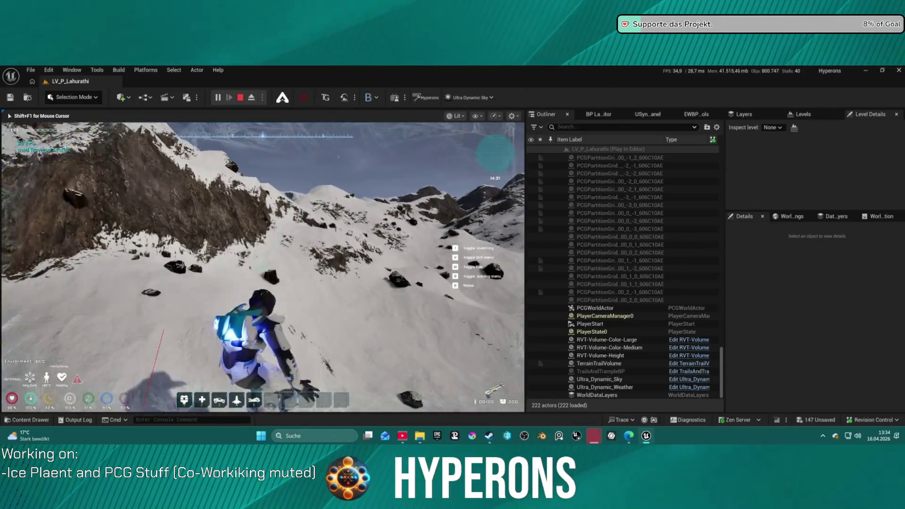
{"action": "key", "text": "space"}
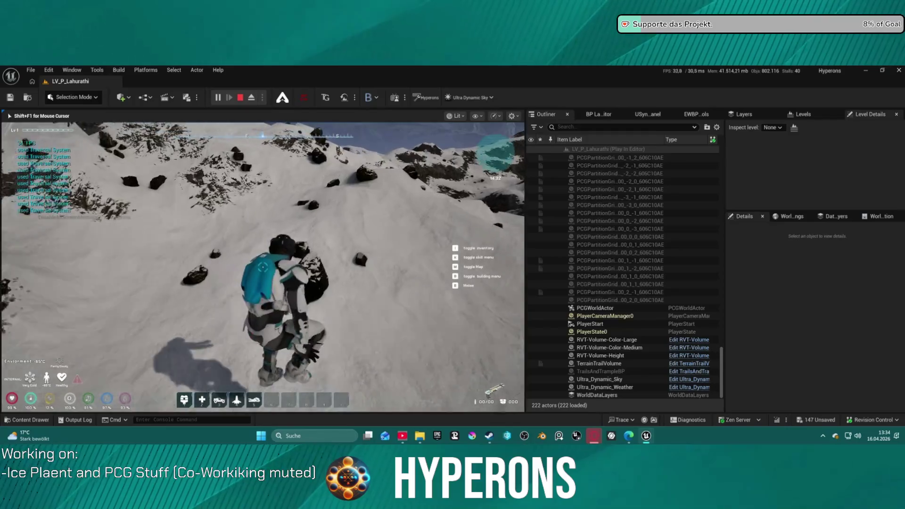
{"action": "key", "text": "w"}
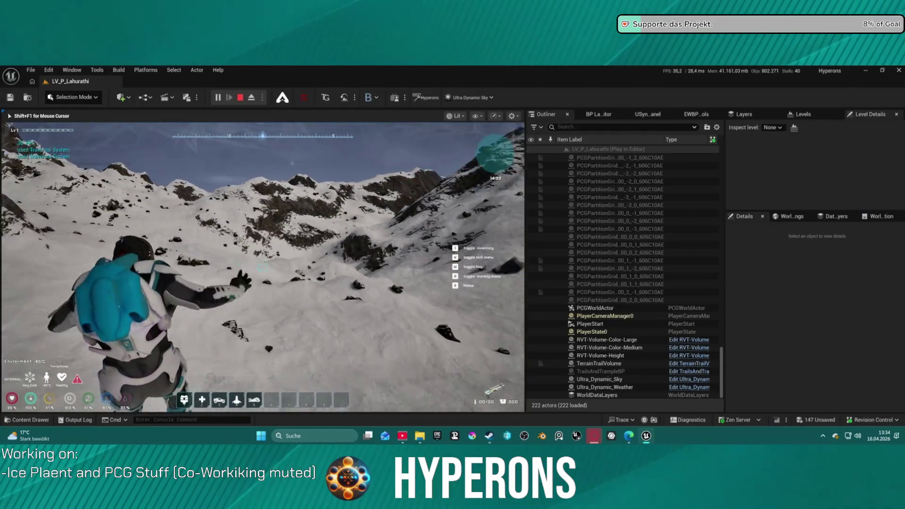
{"action": "key", "text": "w"}
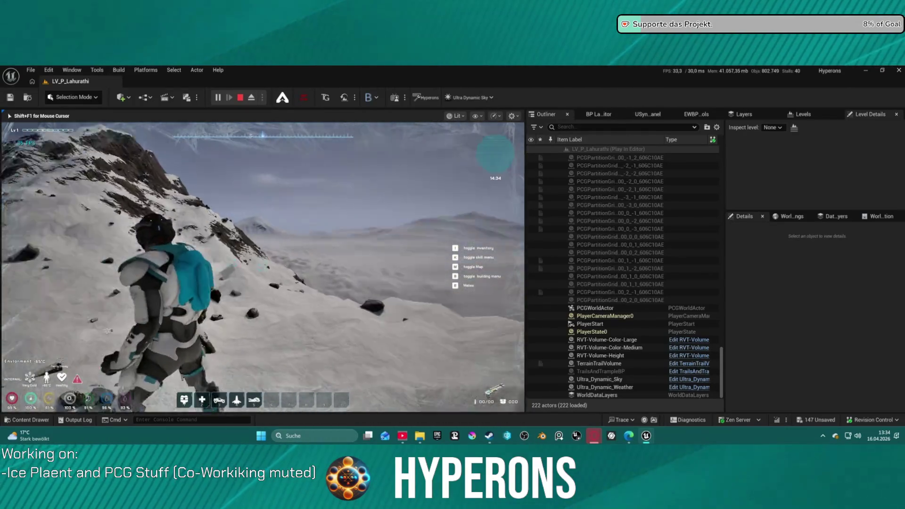
{"action": "key", "text": "shift+F1"}
{"action": "key", "text": "Escape"}
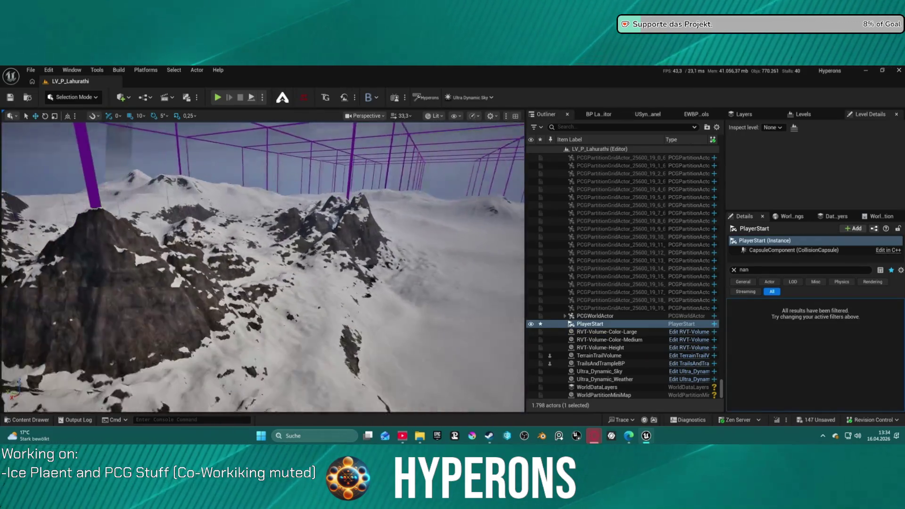
Step: Fly down to the snowy terrain and switch the editor to Landscape mode
{"action": "left_click_drag", "start_coordinate": [376, 222], "coordinate": [376, 211]}
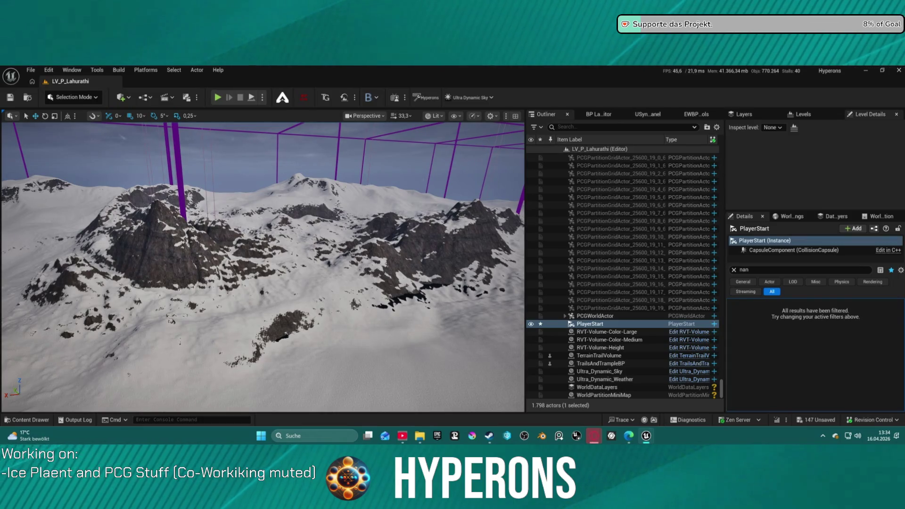
{"action": "mouse_move", "coordinate": [354, 273]}
{"action": "left_mouse_down"}
{"action": "mouse_move", "coordinate": [353, 263]}
{"action": "mouse_move", "coordinate": [10, 208]}
{"action": "left_mouse_up"}
{"action": "left_click", "coordinate": [56, 97]}
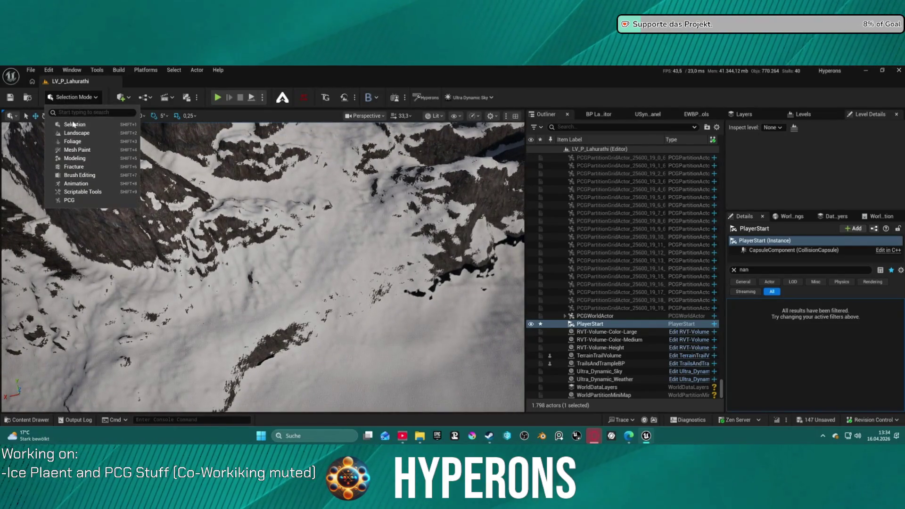
{"action": "left_click", "coordinate": [71, 134]}
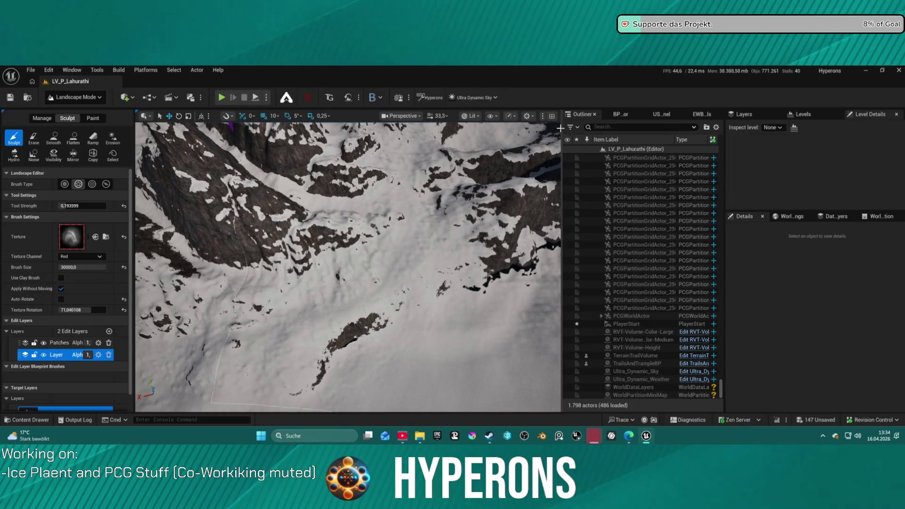
Step: Widen the viewport, Outliner and Details panels by dragging the splitters
{"action": "left_click_drag", "start_coordinate": [561, 127], "coordinate": [596, 127]}
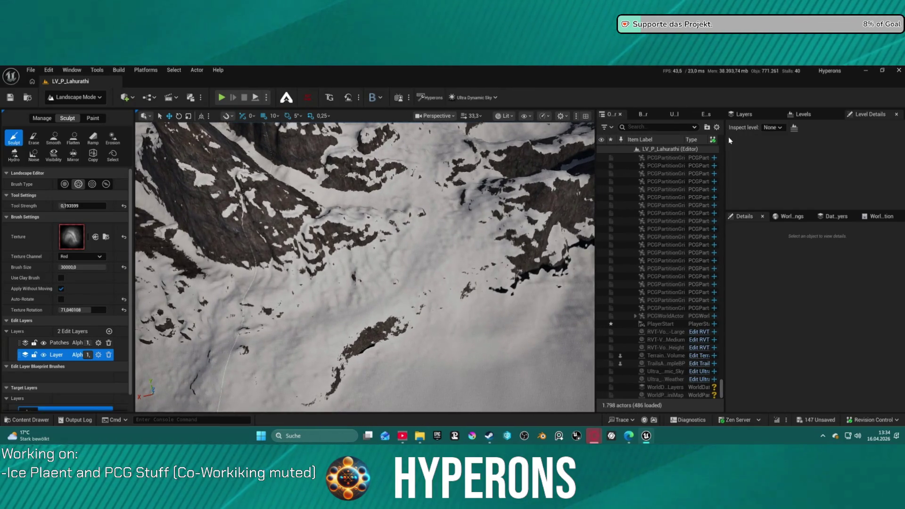
{"action": "left_click_drag", "start_coordinate": [724, 137], "coordinate": [809, 137]}
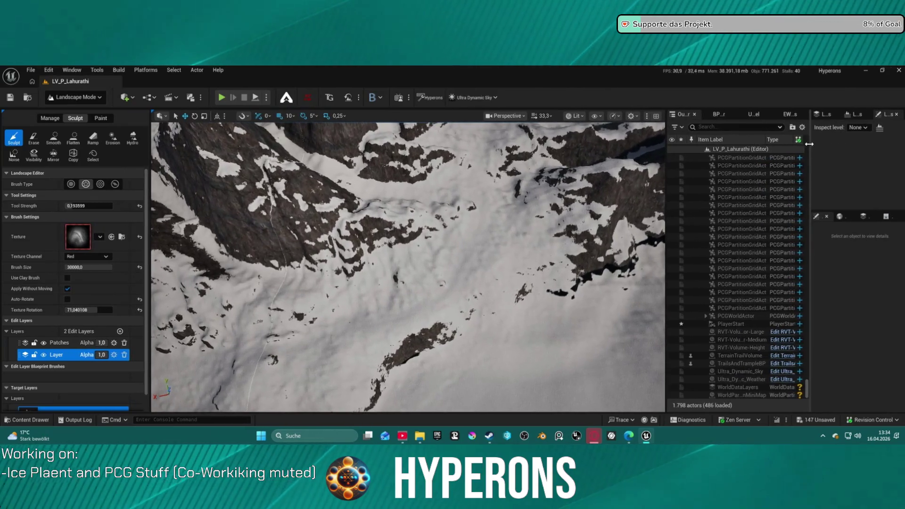
{"action": "left_click_drag", "start_coordinate": [521, 260], "coordinate": [386, 197]}
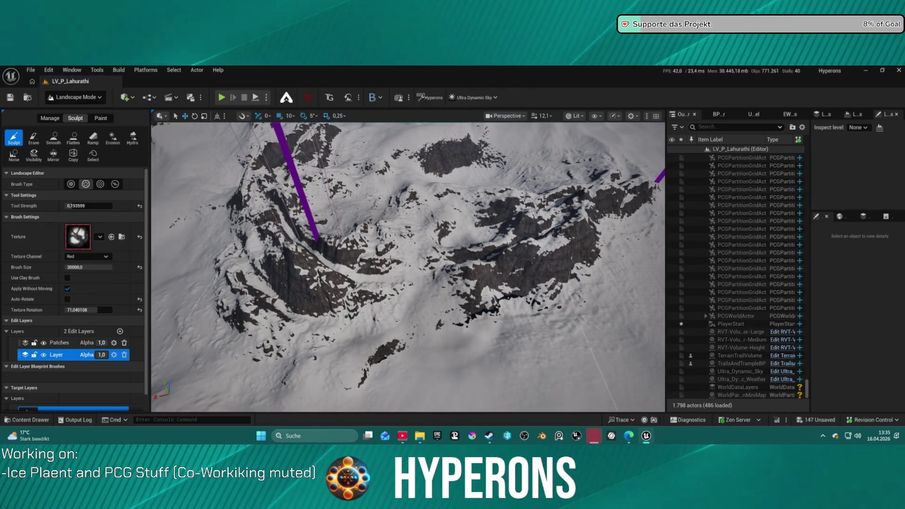
Step: Sculpt a rocky stroke across the lower-centre terrain
{"action": "mouse_move", "coordinate": [391, 201]}
{"action": "left_mouse_down"}
{"action": "mouse_move", "coordinate": [409, 277]}
{"action": "mouse_move", "coordinate": [456, 333]}
{"action": "left_mouse_up"}
{"action": "scroll", "coordinate": [467, 328], "scroll_direction": "up", "scroll_amount": 10}
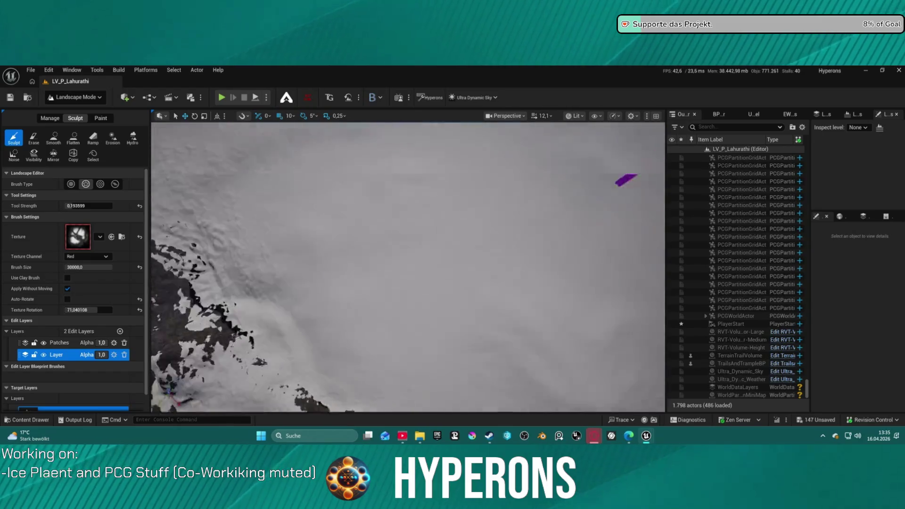
{"action": "scroll", "coordinate": [477, 322], "scroll_direction": "down", "scroll_amount": 10}
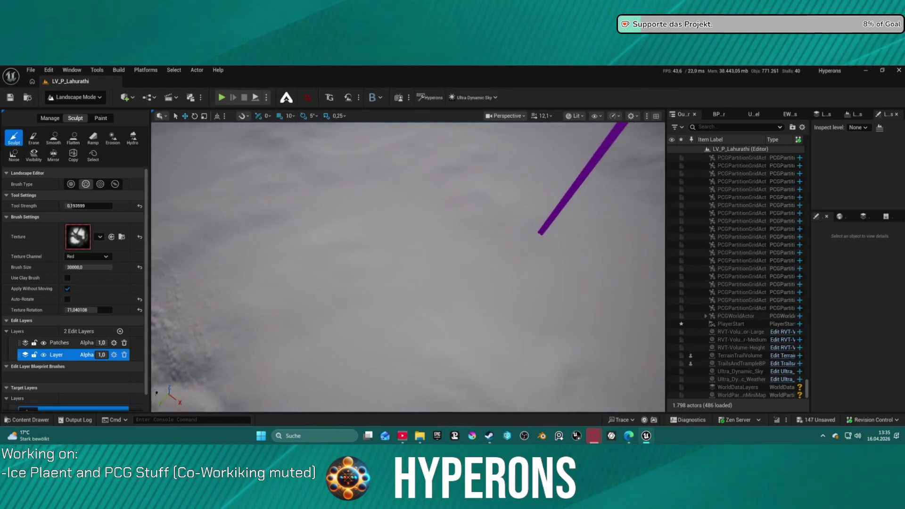
{"action": "scroll", "coordinate": [397, 298], "scroll_direction": "down", "scroll_amount": 5}
{"action": "scroll", "coordinate": [398, 297], "scroll_direction": "up", "scroll_amount": 5}
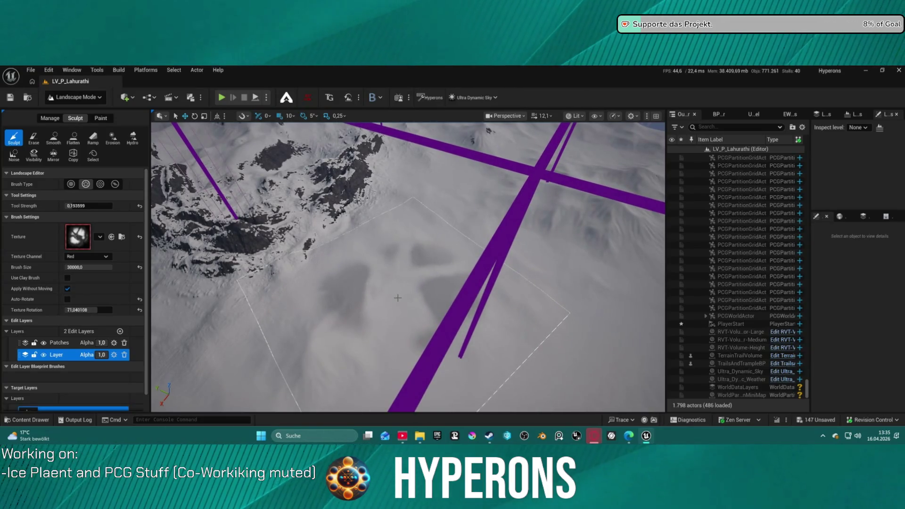
Step: Rotate the alpha brush stamp, raise dark rocky relief, then undo that stroke
{"action": "left_click_drag", "start_coordinate": [89, 310], "coordinate": [122, 309]}
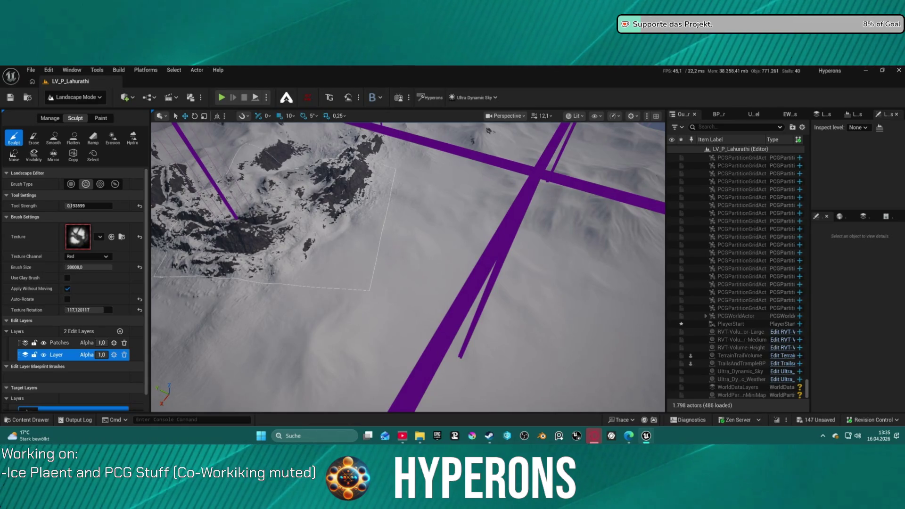
{"action": "mouse_move", "coordinate": [295, 206]}
{"action": "left_mouse_down"}
{"action": "mouse_move", "coordinate": [330, 197]}
{"action": "mouse_move", "coordinate": [330, 170]}
{"action": "mouse_move", "coordinate": [330, 250]}
{"action": "mouse_move", "coordinate": [345, 287]}
{"action": "left_mouse_up"}
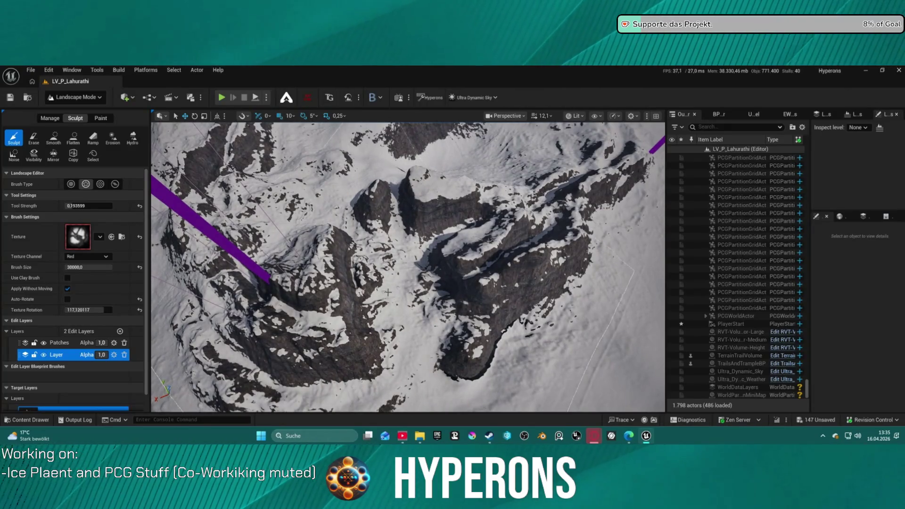
{"action": "key", "text": "ctrl+z"}
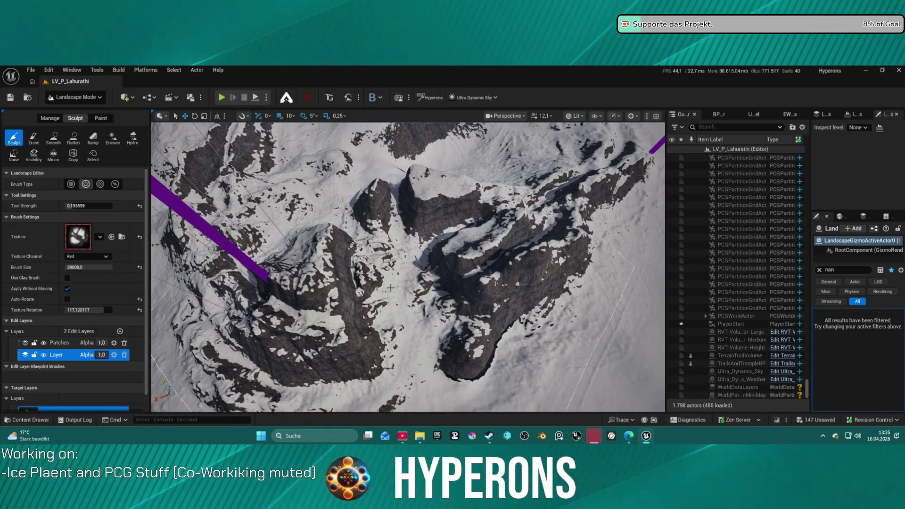
Step: Undo another unwanted stroke, then stamp tall rocky spires and deep clefts into the central peaks
{"action": "key", "text": "ctrl+z"}
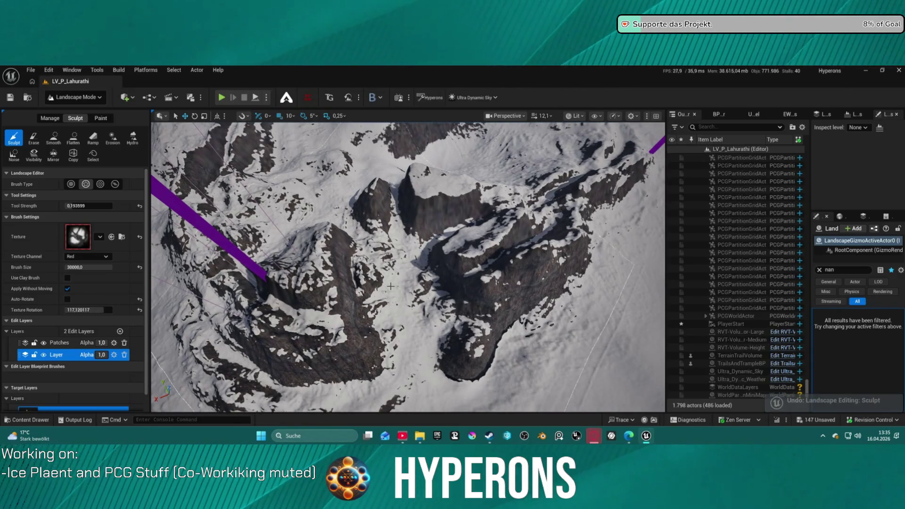
{"action": "left_click", "coordinate": [391, 286]}
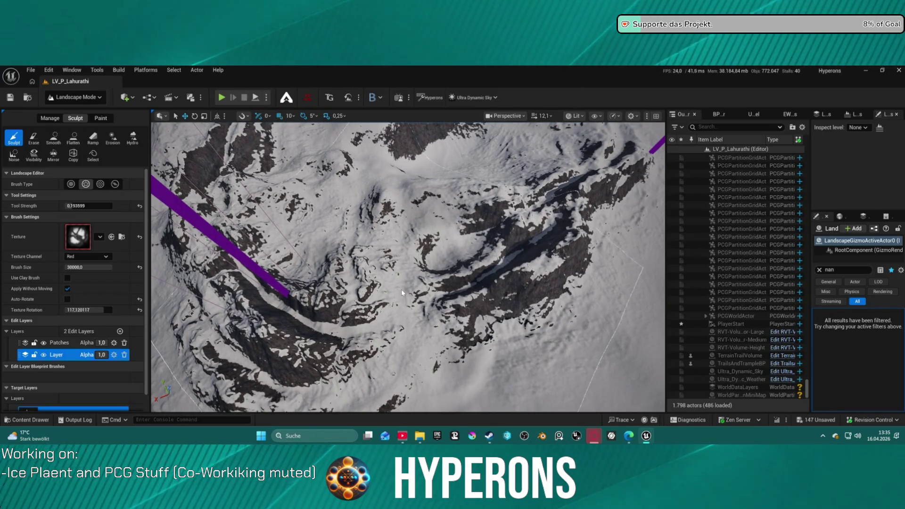
{"action": "left_click_drag", "start_coordinate": [400, 289], "coordinate": [400, 287]}
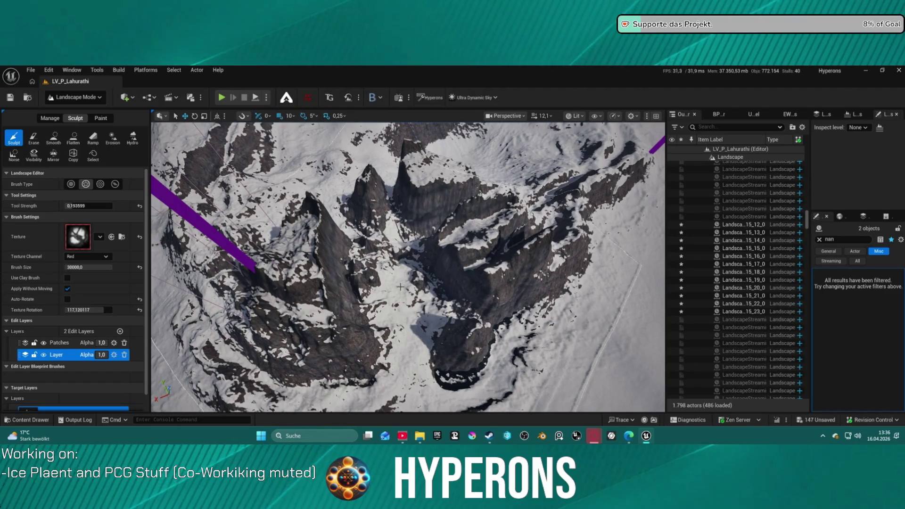
Step: Switch the sculpt brush to a round falloff brush with falloff 0.23296
{"action": "scroll", "coordinate": [400, 287], "scroll_direction": "up", "scroll_amount": 10}
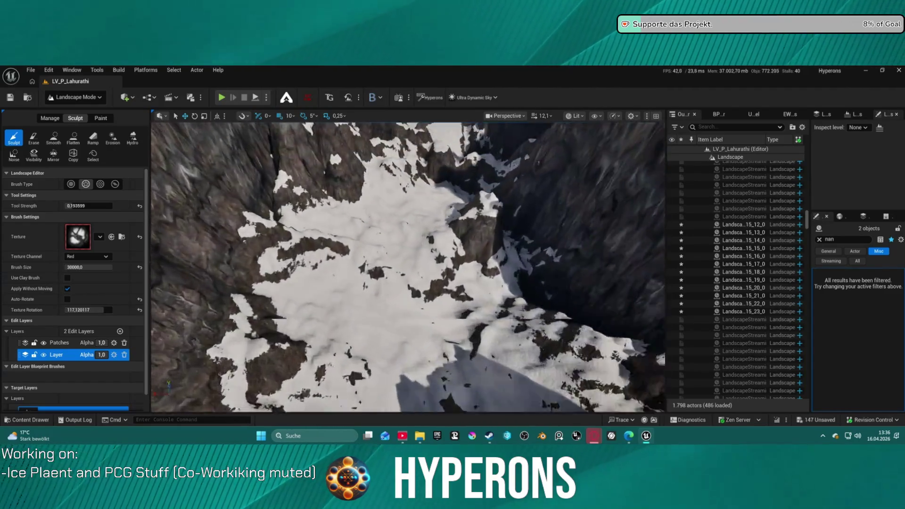
{"action": "scroll", "coordinate": [400, 286], "scroll_direction": "up", "scroll_amount": 5}
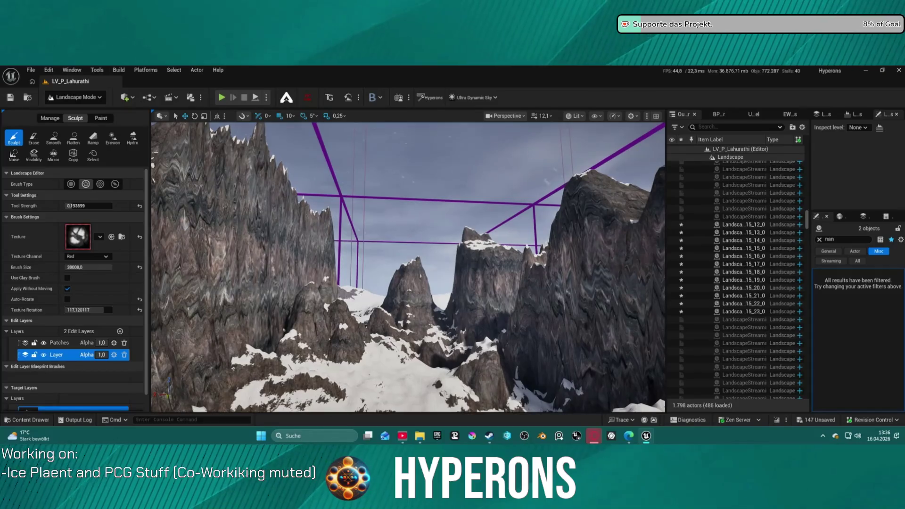
{"action": "scroll", "coordinate": [400, 286], "scroll_direction": "down", "scroll_amount": 10}
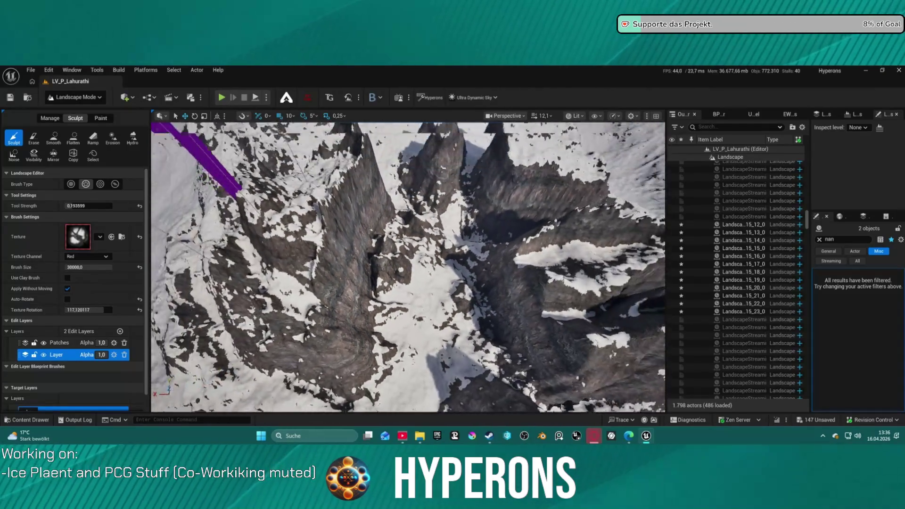
{"action": "scroll", "coordinate": [400, 286], "scroll_direction": "down", "scroll_amount": 3}
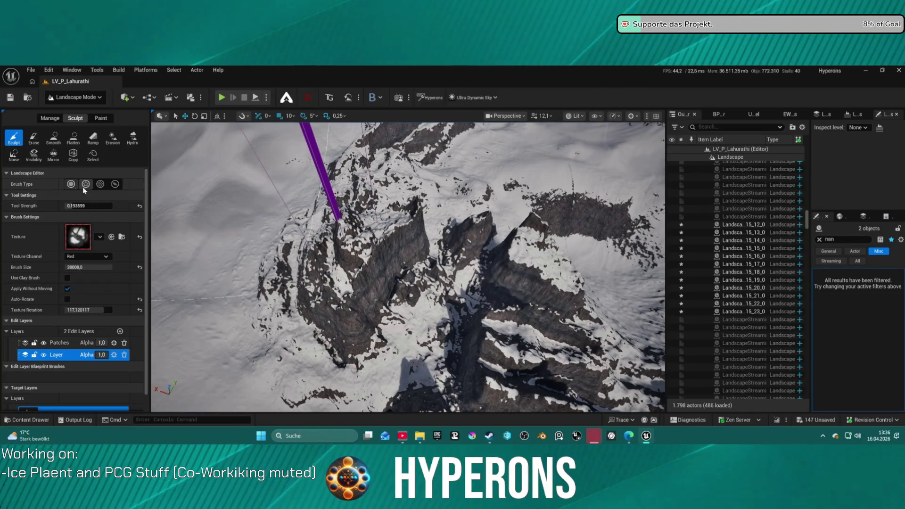
{"action": "left_click", "coordinate": [71, 184]}
{"action": "left_click", "coordinate": [90, 239]}
Step: Set brush size to 2048 and refine the rock ridges, exposing more dark rock
{"action": "type", "text": "2048"}
{"action": "key", "text": "Return"}
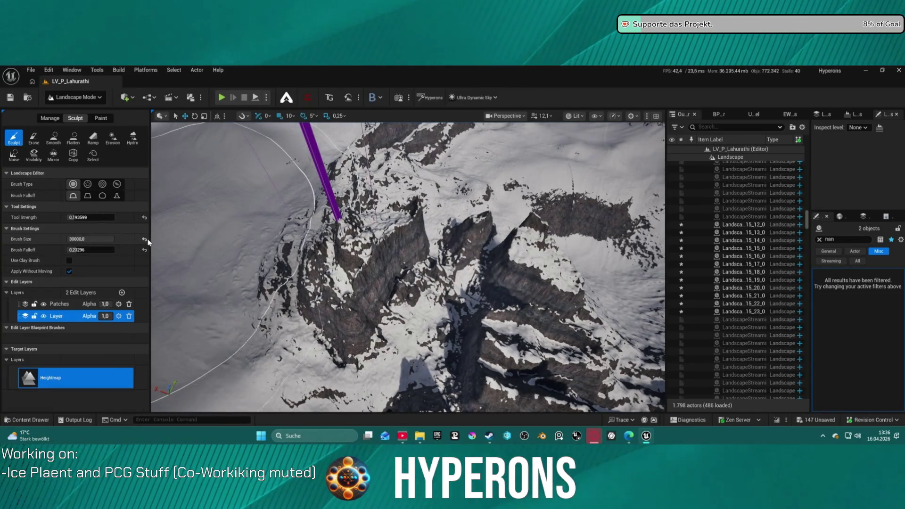
{"action": "left_click", "coordinate": [337, 251]}
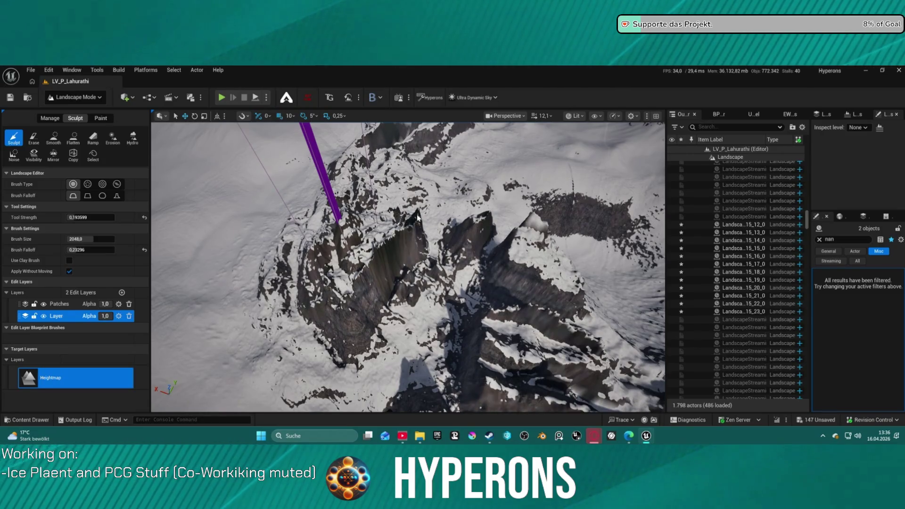
{"action": "left_click_drag", "start_coordinate": [407, 234], "coordinate": [416, 222]}
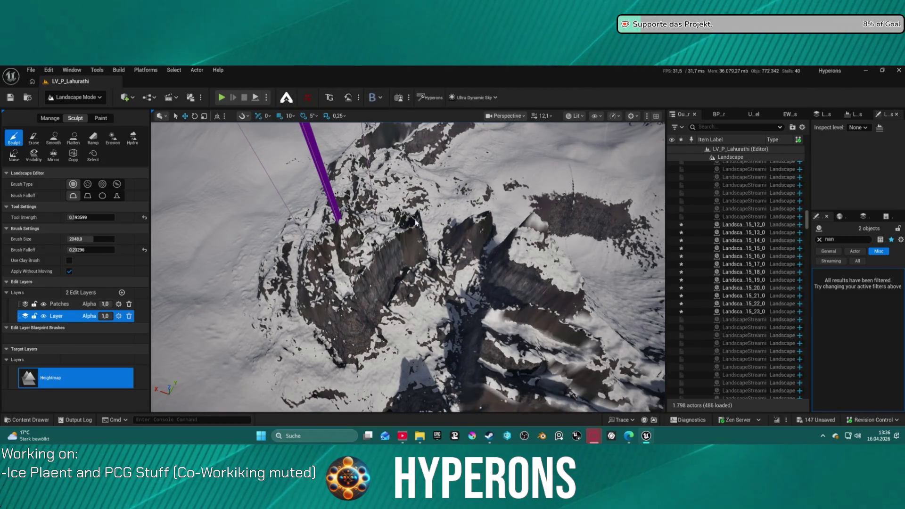
{"action": "mouse_move", "coordinate": [423, 317]}
{"action": "left_mouse_down"}
{"action": "mouse_move", "coordinate": [471, 365]}
{"action": "mouse_move", "coordinate": [478, 387]}
{"action": "left_mouse_up"}
{"action": "left_click_drag", "start_coordinate": [506, 319], "coordinate": [542, 232]}
{"action": "scroll", "coordinate": [541, 221], "scroll_direction": "up", "scroll_amount": 10}
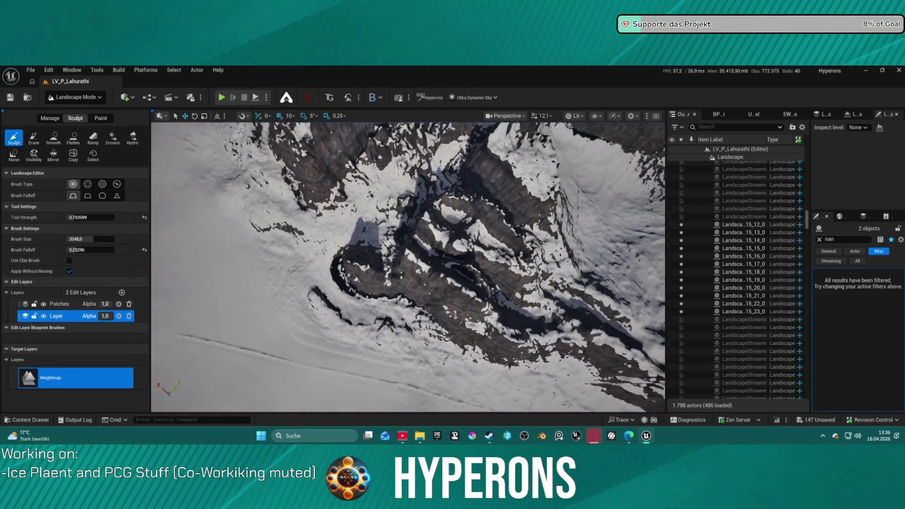
{"action": "scroll", "coordinate": [446, 275], "scroll_direction": "down", "scroll_amount": 10}
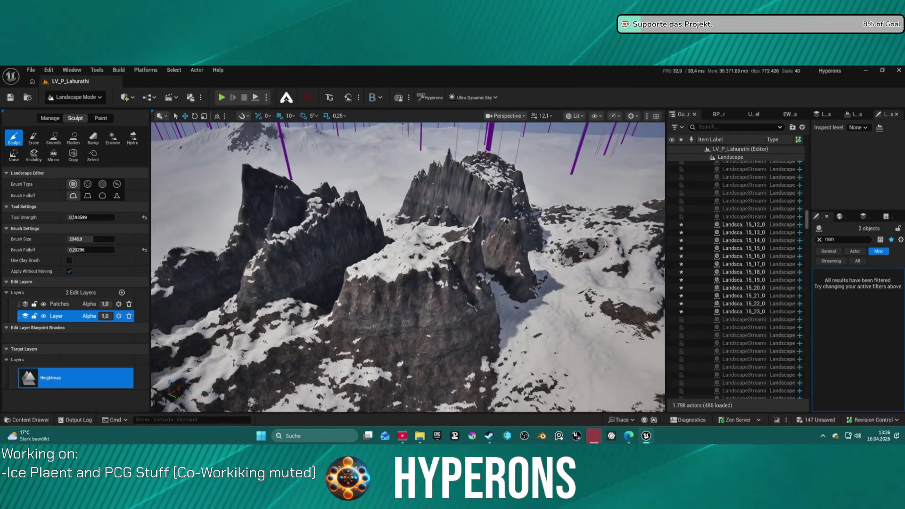
{"action": "left_click_drag", "start_coordinate": [448, 278], "coordinate": [404, 328]}
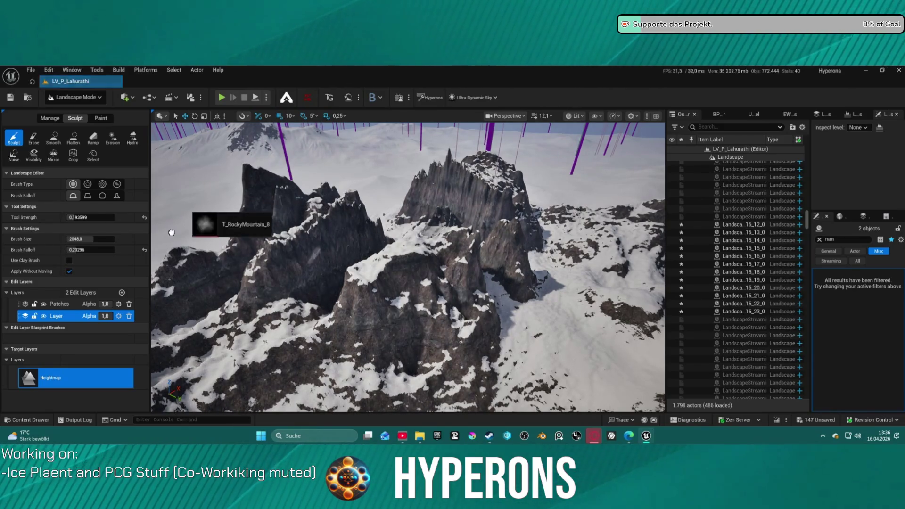
Step: Return to the alpha brush with a soft round texture and build up the central rock mass
{"action": "left_click", "coordinate": [88, 183]}
{"action": "left_click_drag", "start_coordinate": [228, 160], "coordinate": [78, 236]}
{"action": "mouse_move", "coordinate": [429, 330]}
{"action": "left_mouse_down"}
{"action": "mouse_move", "coordinate": [440, 318]}
{"action": "mouse_move", "coordinate": [391, 314]}
{"action": "mouse_move", "coordinate": [349, 334]}
{"action": "mouse_move", "coordinate": [354, 304]}
{"action": "mouse_move", "coordinate": [376, 284]}
{"action": "mouse_move", "coordinate": [362, 274]}
{"action": "mouse_move", "coordinate": [379, 264]}
{"action": "mouse_move", "coordinate": [378, 239]}
{"action": "mouse_move", "coordinate": [335, 254]}
{"action": "left_mouse_up"}
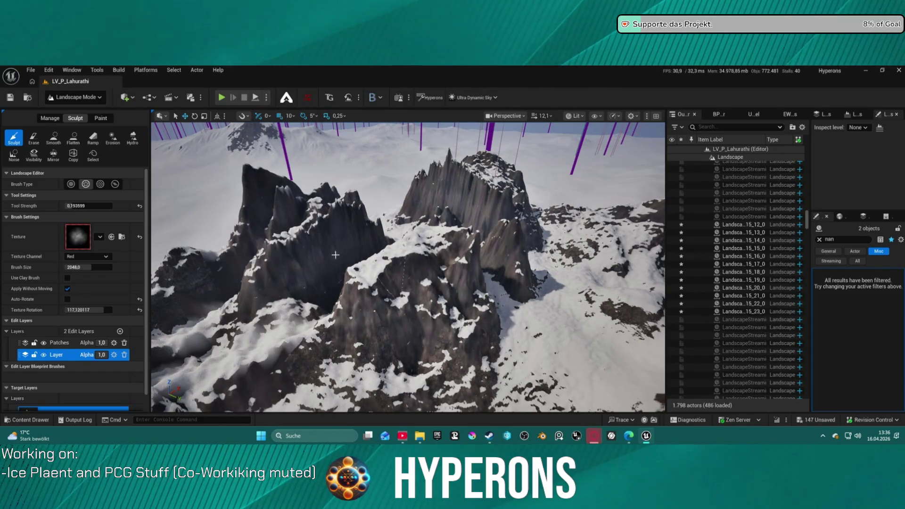
{"action": "scroll", "coordinate": [335, 254], "scroll_direction": "up", "scroll_amount": 5}
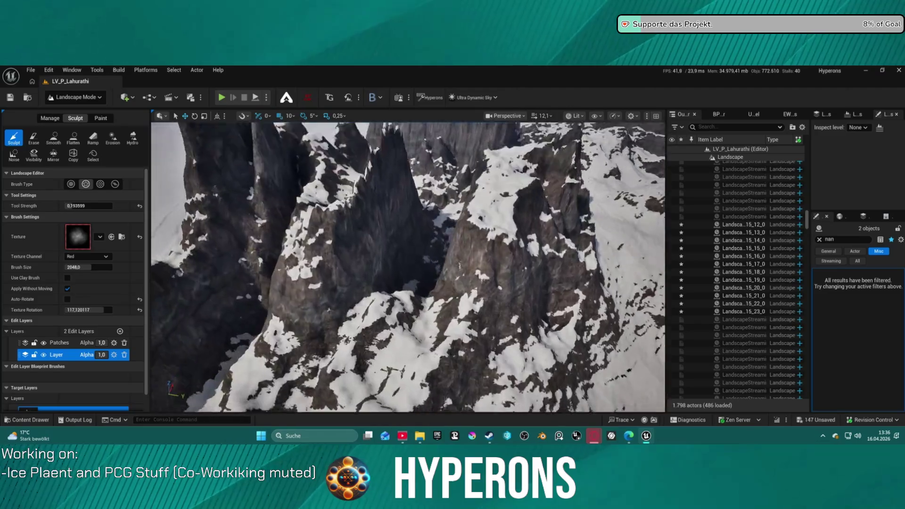
{"action": "scroll", "coordinate": [407, 267], "scroll_direction": "down", "scroll_amount": 5}
{"action": "scroll", "coordinate": [408, 266], "scroll_direction": "up", "scroll_amount": 5}
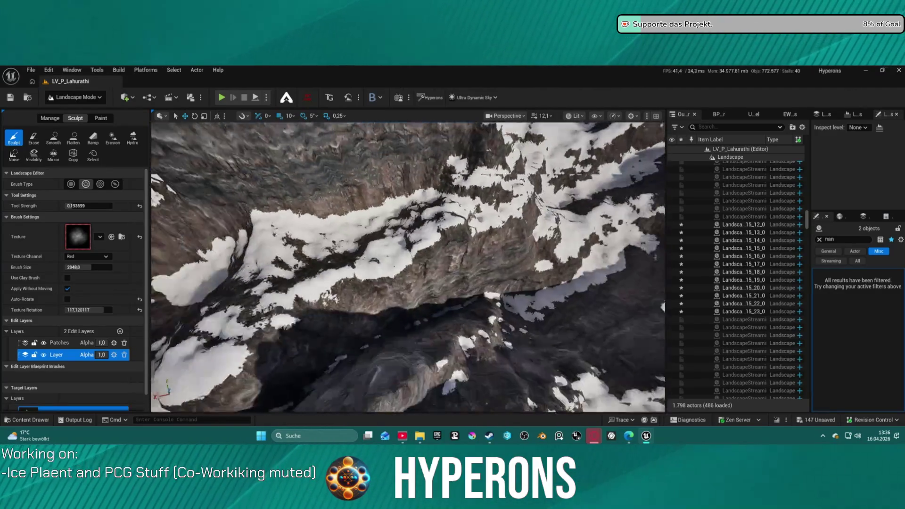
{"action": "scroll", "coordinate": [375, 261], "scroll_direction": "down", "scroll_amount": 4}
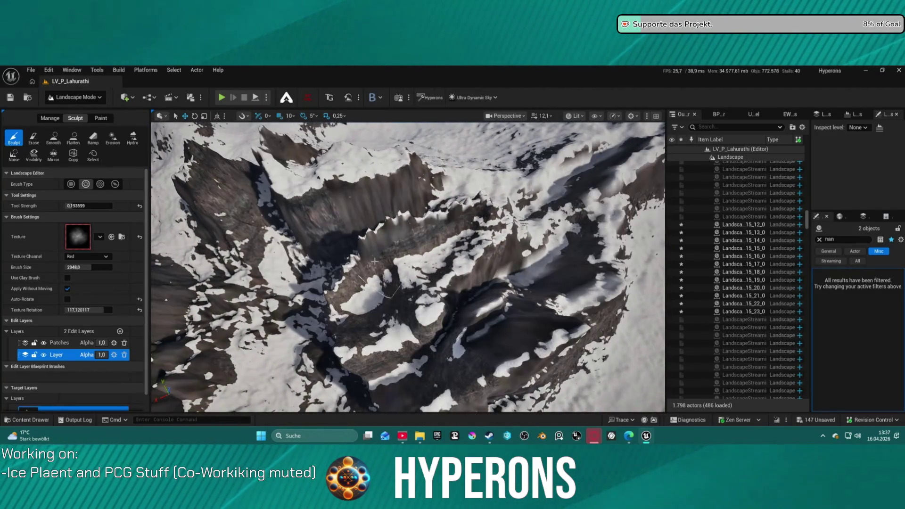
{"action": "left_click", "coordinate": [73, 138]}
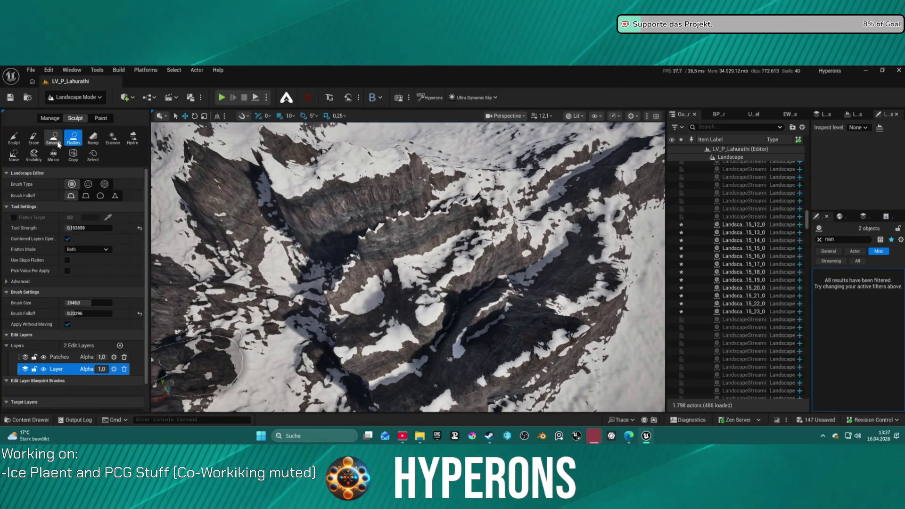
Step: Smooth the jagged crevasse into a snowy band
{"action": "left_click", "coordinate": [56, 140]}
{"action": "mouse_move", "coordinate": [410, 273]}
{"action": "left_mouse_down"}
{"action": "mouse_move", "coordinate": [422, 280]}
{"action": "mouse_move", "coordinate": [414, 267]}
{"action": "mouse_move", "coordinate": [451, 248]}
{"action": "left_mouse_up"}
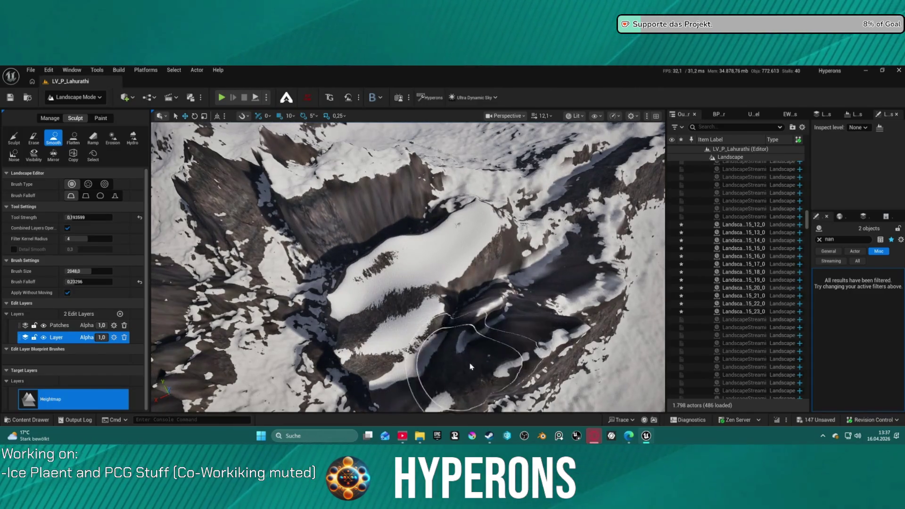
{"action": "scroll", "coordinate": [565, 327], "scroll_direction": "up", "scroll_amount": 5}
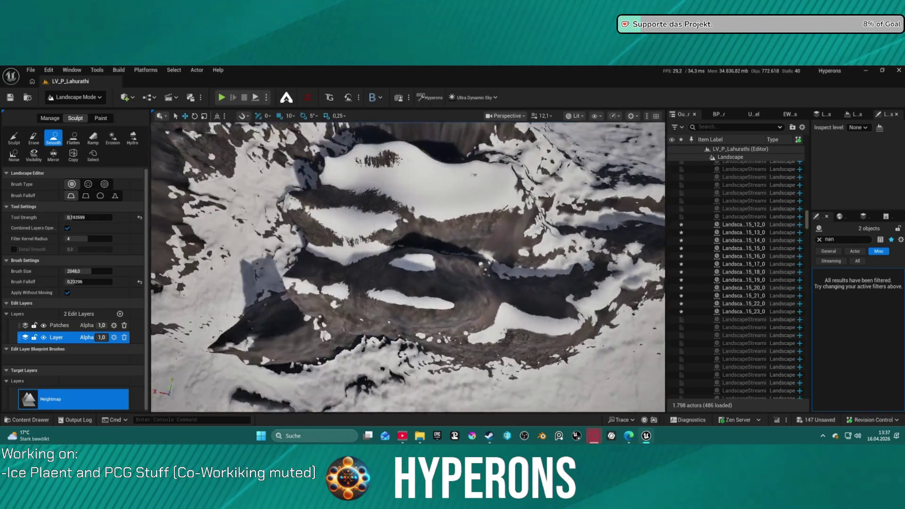
{"action": "scroll", "coordinate": [586, 231], "scroll_direction": "up", "scroll_amount": 5}
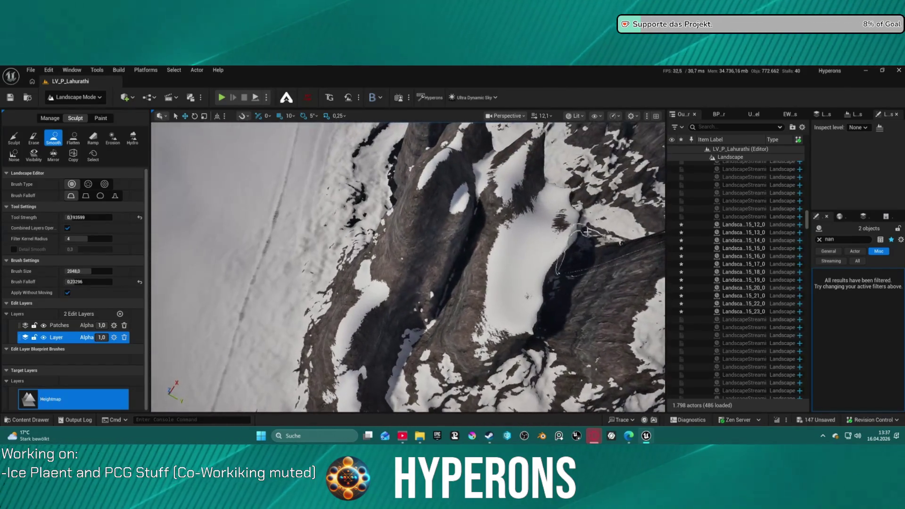
Step: Flatten the ridge area and the dark rock ridges near the snowfield into level patches
{"action": "left_click", "coordinate": [73, 138]}
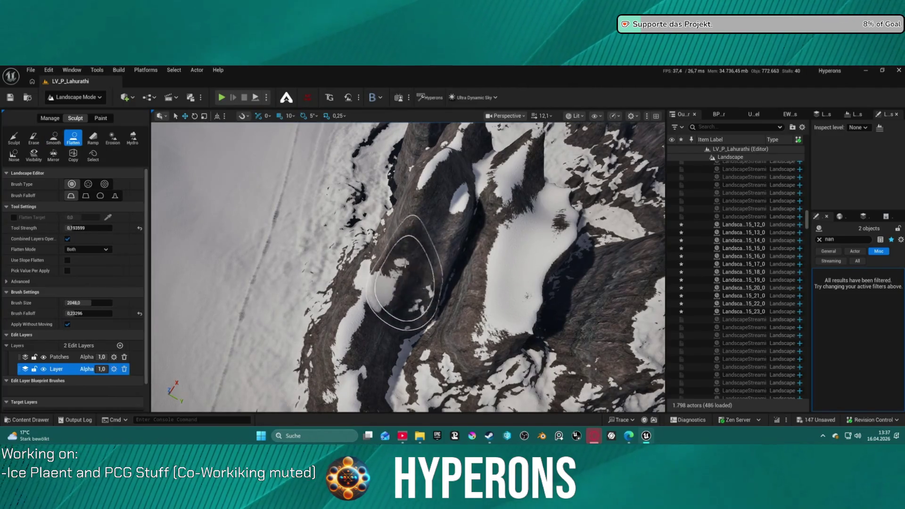
{"action": "left_click_drag", "start_coordinate": [471, 278], "coordinate": [475, 227]}
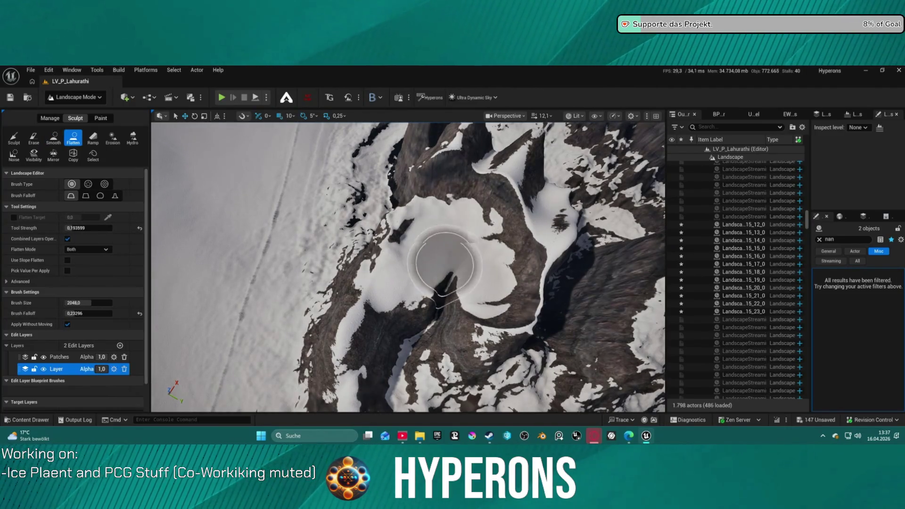
{"action": "scroll", "coordinate": [444, 264], "scroll_direction": "up", "scroll_amount": 5}
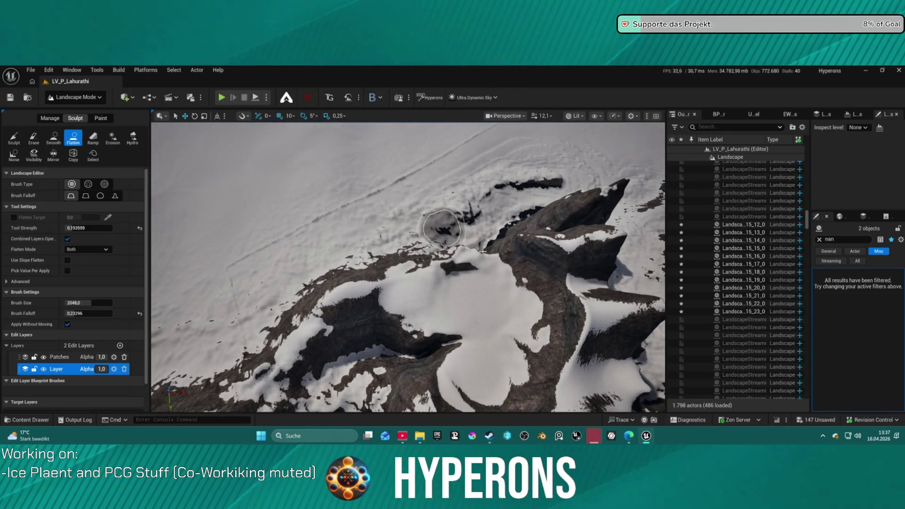
{"action": "left_click_drag", "start_coordinate": [580, 311], "coordinate": [531, 259]}
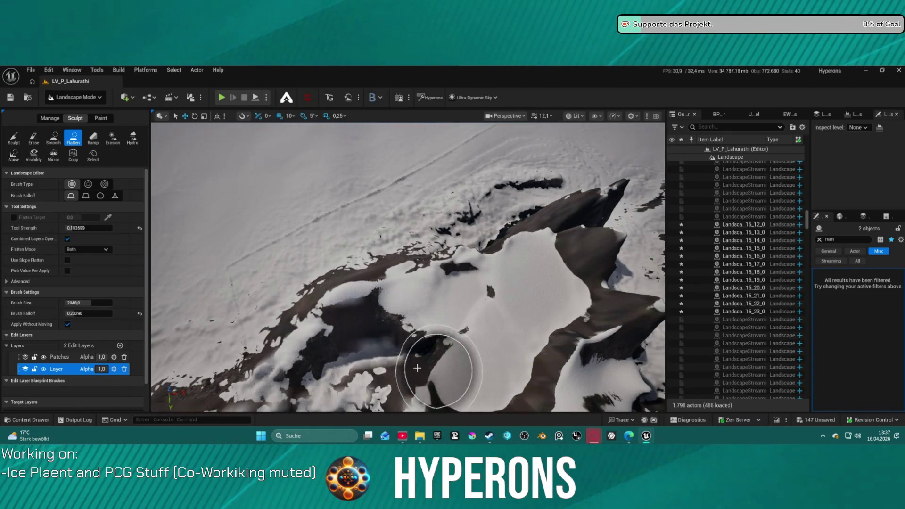
{"action": "left_click_drag", "start_coordinate": [380, 351], "coordinate": [484, 336]}
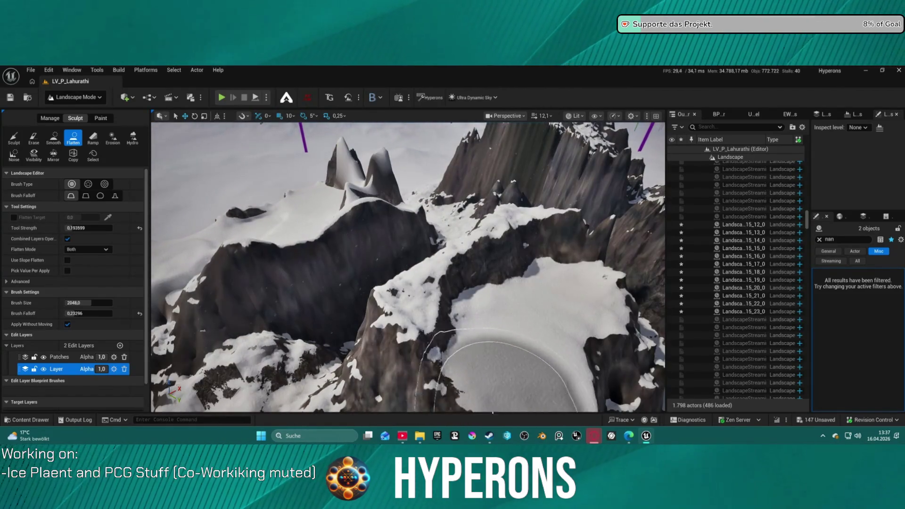
{"action": "mouse_move", "coordinate": [574, 337]}
{"action": "left_mouse_down"}
{"action": "mouse_move", "coordinate": [473, 309]}
{"action": "mouse_move", "coordinate": [340, 304]}
{"action": "left_mouse_up"}
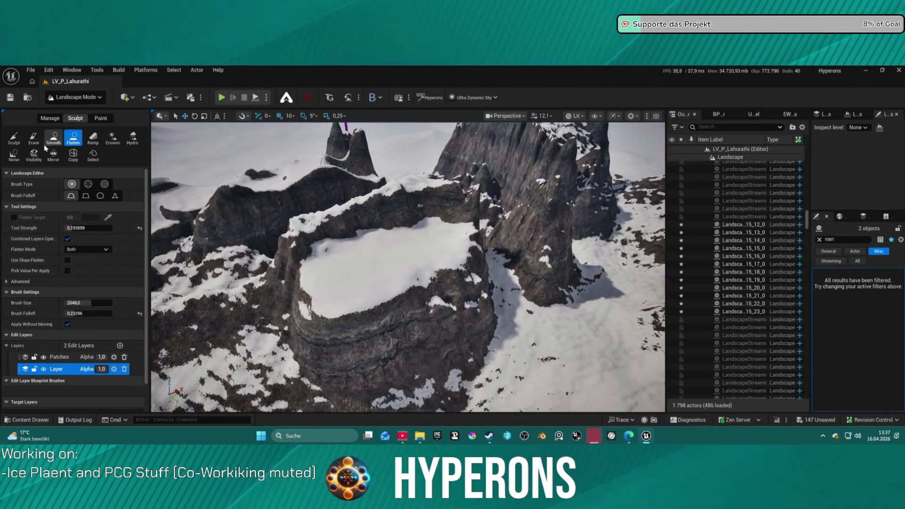
Step: Undo the last flatten and activate Smooth at strength 0.193599, surveying the jagged peaks
{"action": "key", "text": "ctrl+z"}
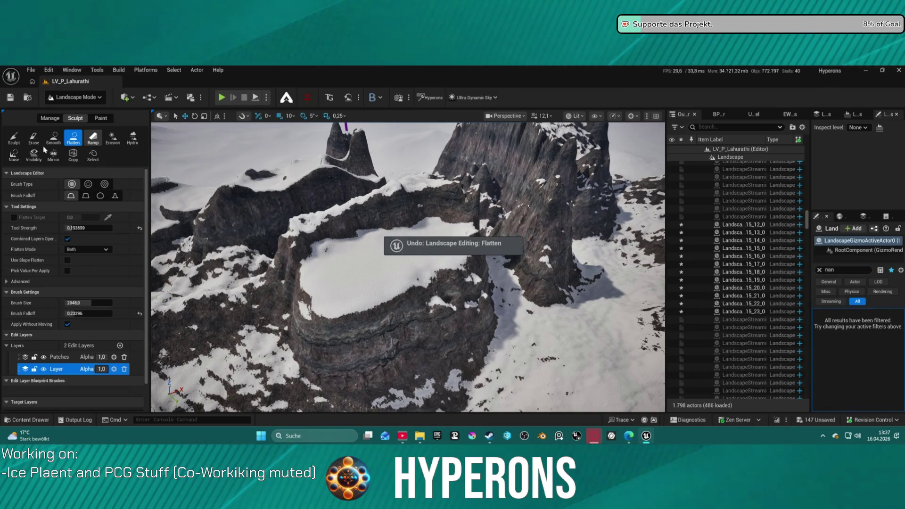
{"action": "left_click", "coordinate": [53, 137]}
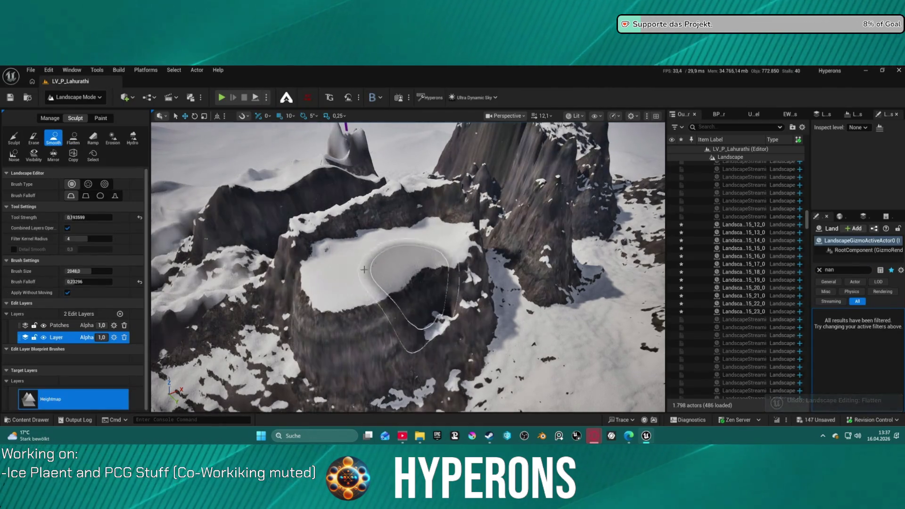
{"action": "left_click_drag", "start_coordinate": [391, 288], "coordinate": [505, 261]}
{"action": "mouse_move", "coordinate": [439, 304]}
{"action": "left_mouse_down"}
{"action": "mouse_move", "coordinate": [488, 299]}
{"action": "mouse_move", "coordinate": [375, 261]}
{"action": "left_mouse_up"}
{"action": "mouse_move", "coordinate": [481, 337]}
{"action": "left_mouse_down"}
{"action": "mouse_move", "coordinate": [427, 356]}
{"action": "mouse_move", "coordinate": [466, 343]}
{"action": "mouse_move", "coordinate": [542, 268]}
{"action": "mouse_move", "coordinate": [584, 155]}
{"action": "mouse_move", "coordinate": [468, 217]}
{"action": "left_mouse_up"}
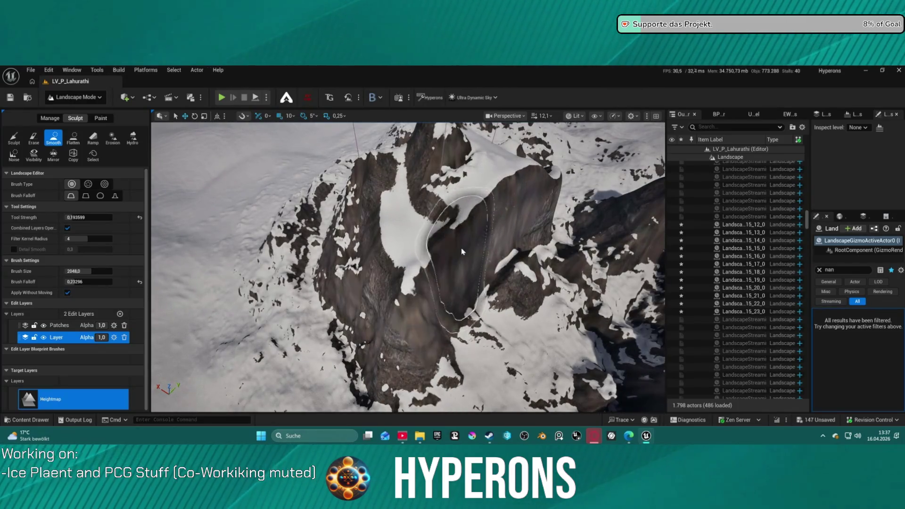
Step: Sculpt the rock wall into a tall layered cliff face at strength 0.470397
{"action": "left_click", "coordinate": [14, 137]}
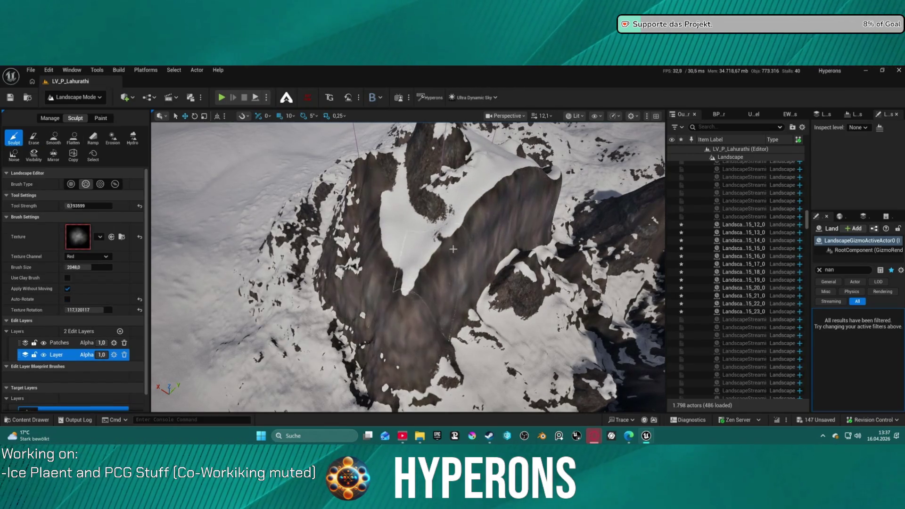
{"action": "left_click_drag", "start_coordinate": [522, 180], "coordinate": [554, 189]}
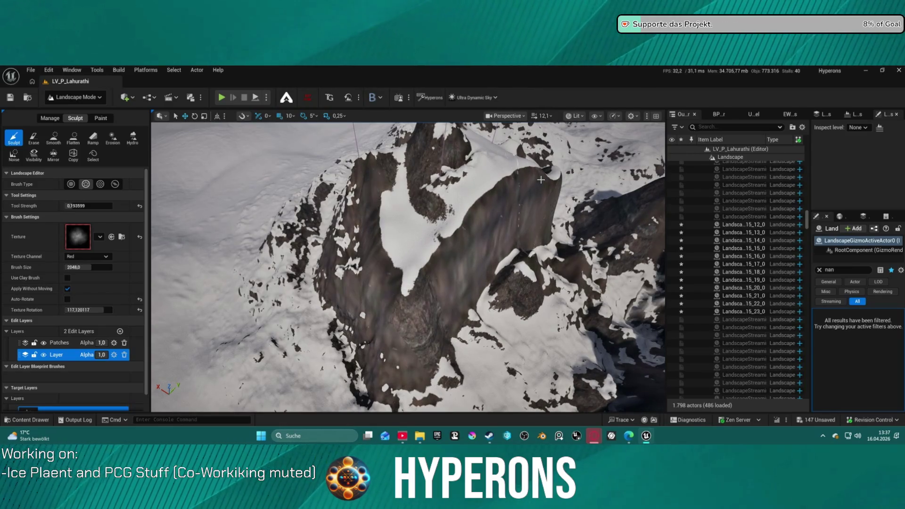
{"action": "scroll", "coordinate": [541, 179], "scroll_direction": "up", "scroll_amount": 5}
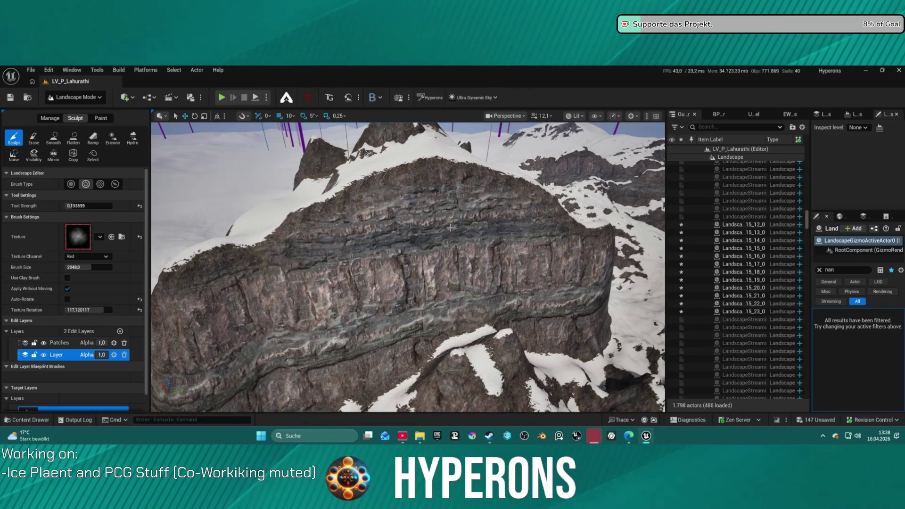
{"action": "mouse_move", "coordinate": [441, 228]}
{"action": "left_mouse_down"}
{"action": "mouse_move", "coordinate": [415, 192]}
{"action": "mouse_move", "coordinate": [501, 202]}
{"action": "left_mouse_up"}
Step: Undo the last stroke and streak and reshape the central cliff face and surrounding snow
{"action": "key", "text": "ctrl+z"}
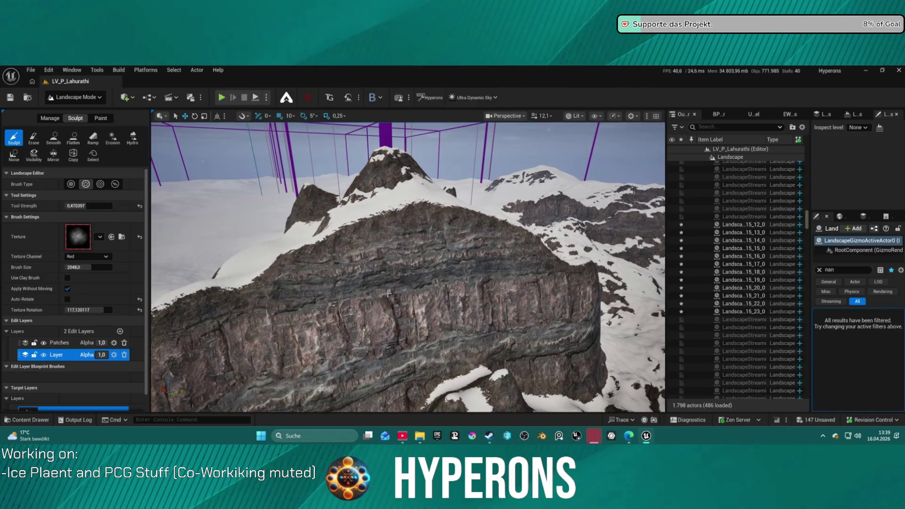
{"action": "left_click_drag", "start_coordinate": [409, 233], "coordinate": [253, 308]}
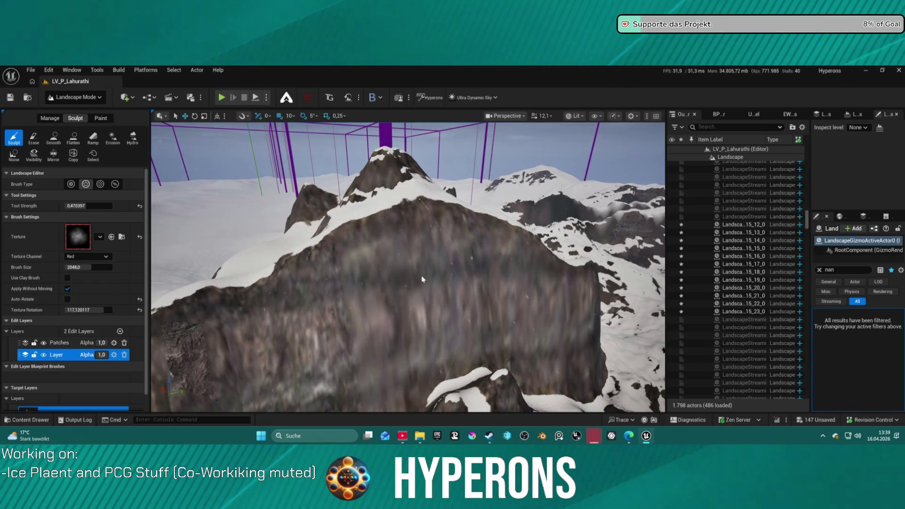
{"action": "scroll", "coordinate": [408, 266], "scroll_direction": "down", "scroll_amount": 5}
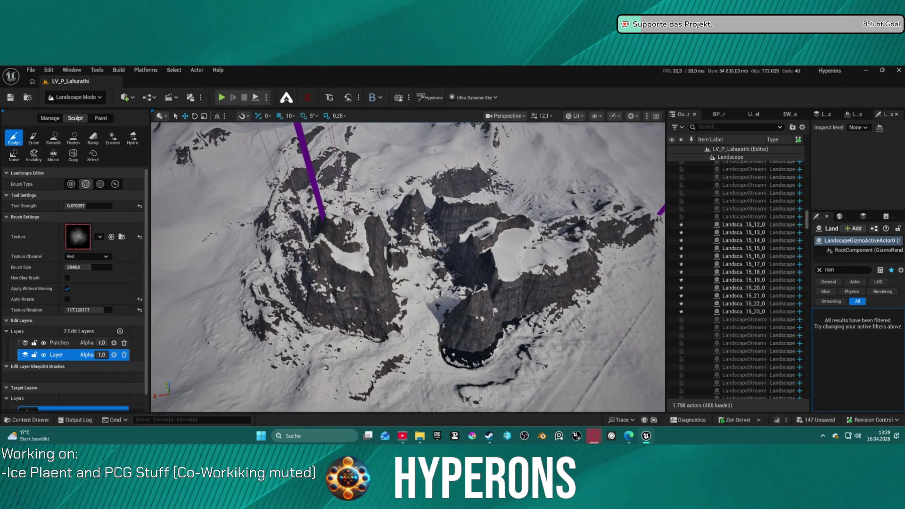
{"action": "scroll", "coordinate": [453, 254], "scroll_direction": "up", "scroll_amount": 5}
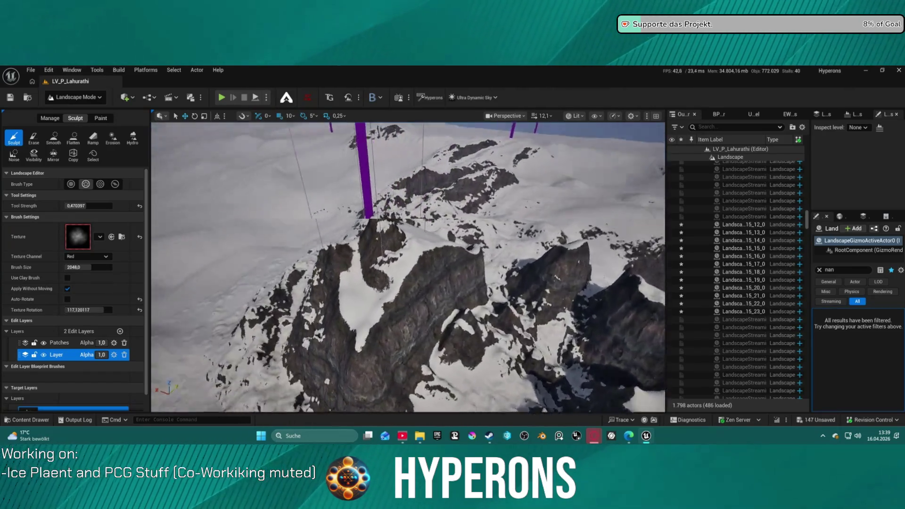
{"action": "mouse_move", "coordinate": [440, 229]}
{"action": "left_mouse_down"}
{"action": "mouse_move", "coordinate": [358, 273]}
{"action": "mouse_move", "coordinate": [373, 287]}
{"action": "mouse_move", "coordinate": [396, 269]}
{"action": "left_mouse_up"}
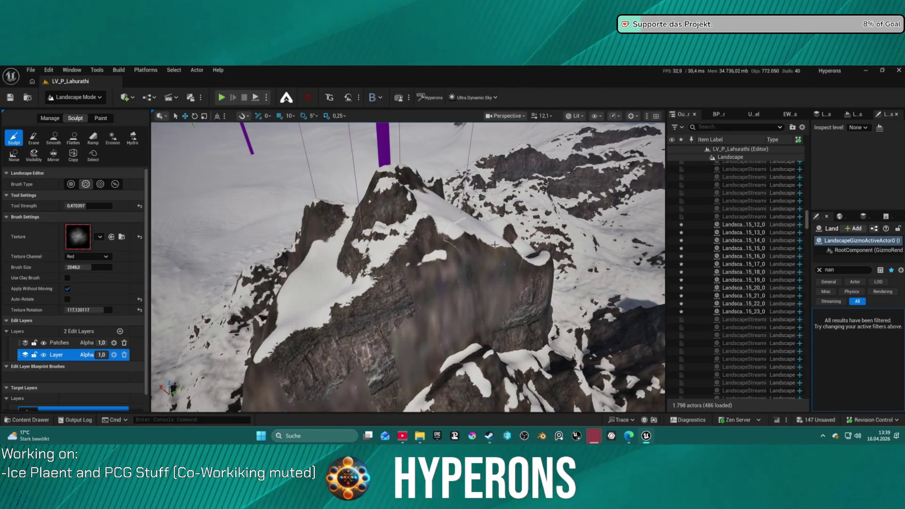
{"action": "mouse_move", "coordinate": [429, 259]}
{"action": "left_mouse_down"}
{"action": "mouse_move", "coordinate": [415, 246]}
{"action": "mouse_move", "coordinate": [396, 260]}
{"action": "mouse_move", "coordinate": [397, 248]}
{"action": "mouse_move", "coordinate": [401, 259]}
{"action": "mouse_move", "coordinate": [425, 264]}
{"action": "mouse_move", "coordinate": [377, 296]}
{"action": "mouse_move", "coordinate": [311, 316]}
{"action": "mouse_move", "coordinate": [415, 228]}
{"action": "mouse_move", "coordinate": [457, 215]}
{"action": "left_mouse_up"}
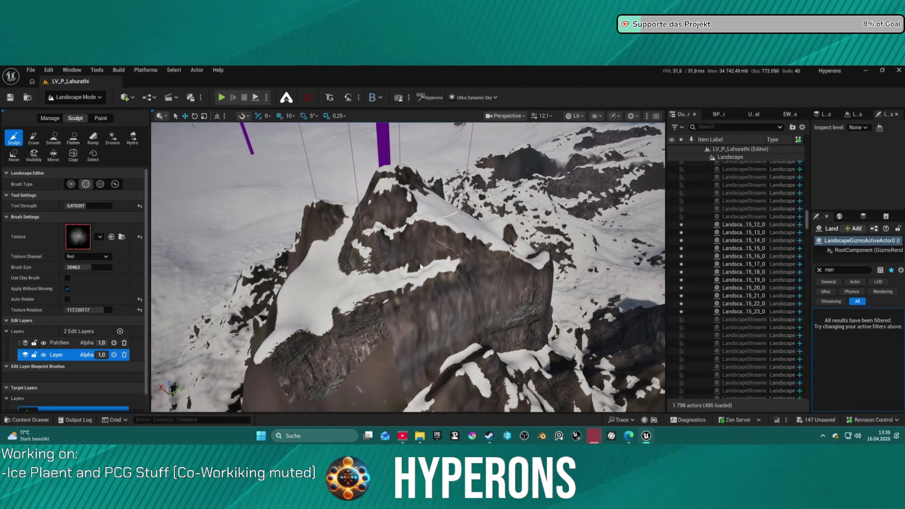
{"action": "scroll", "coordinate": [456, 214], "scroll_direction": "down", "scroll_amount": 5}
{"action": "scroll", "coordinate": [408, 266], "scroll_direction": "up", "scroll_amount": 10}
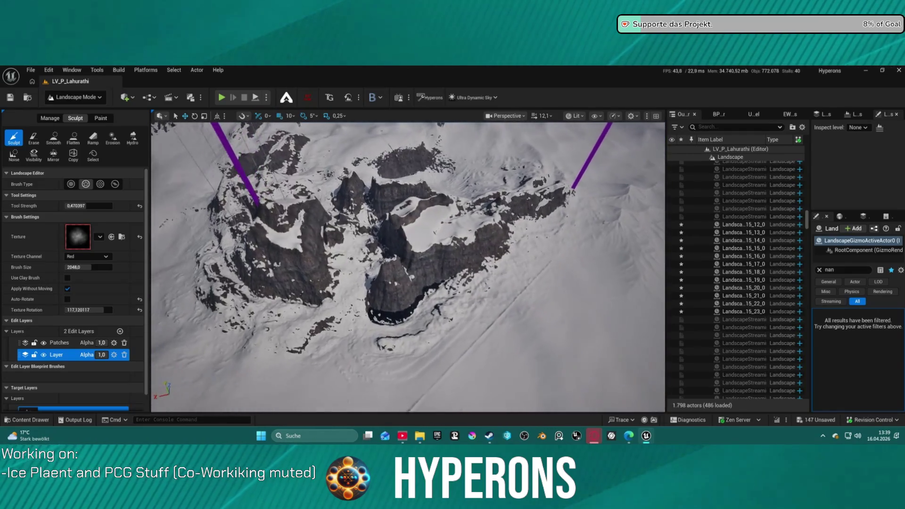
Step: Try raising the terrain and central spire, undo both, then reshape the rock spire
{"action": "left_click_drag", "start_coordinate": [468, 223], "coordinate": [468, 222]}
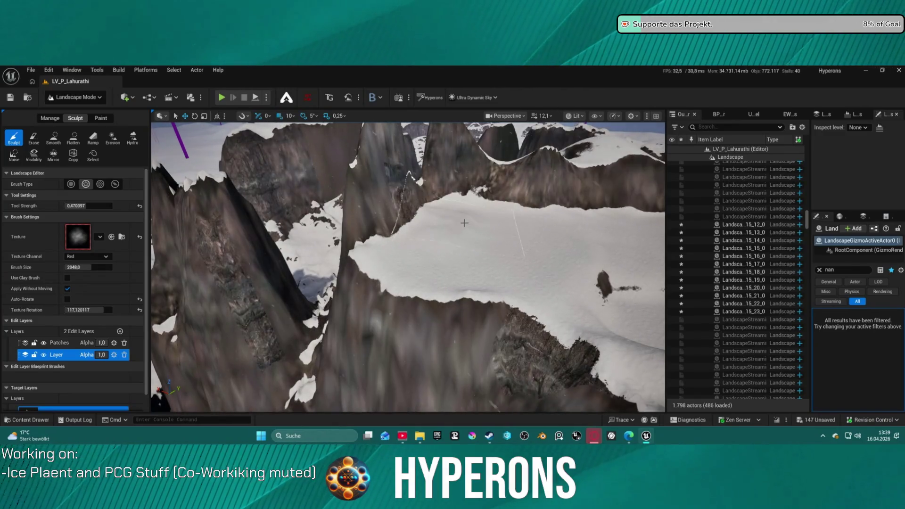
{"action": "key", "text": "ctrl+z"}
{"action": "key", "text": "ctrl+z"}
{"action": "key", "text": "ctrl+z"}
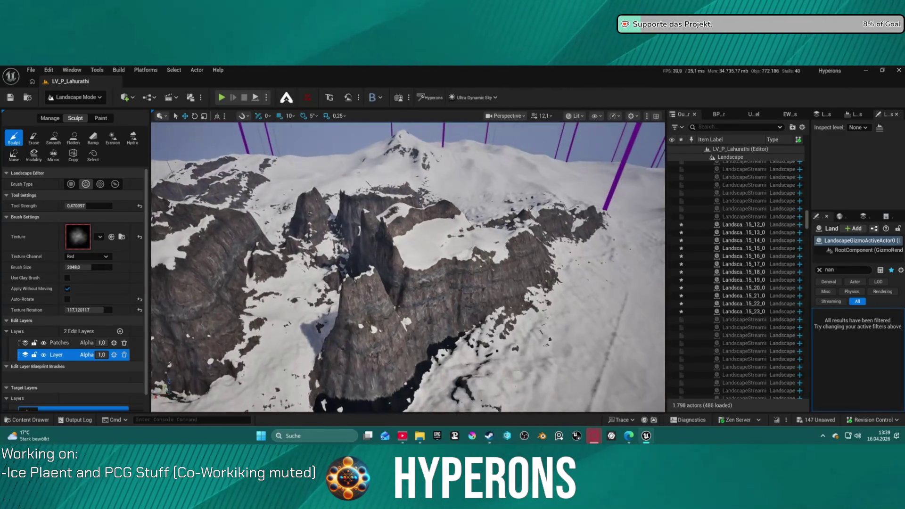
{"action": "left_click_drag", "start_coordinate": [409, 270], "coordinate": [394, 280]}
{"action": "key", "text": "ctrl+z"}
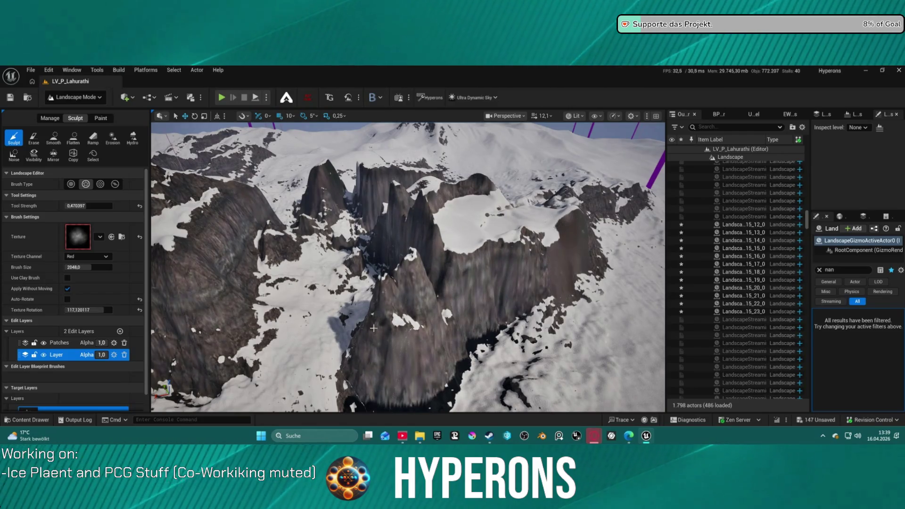
{"action": "left_click_drag", "start_coordinate": [384, 347], "coordinate": [412, 341]}
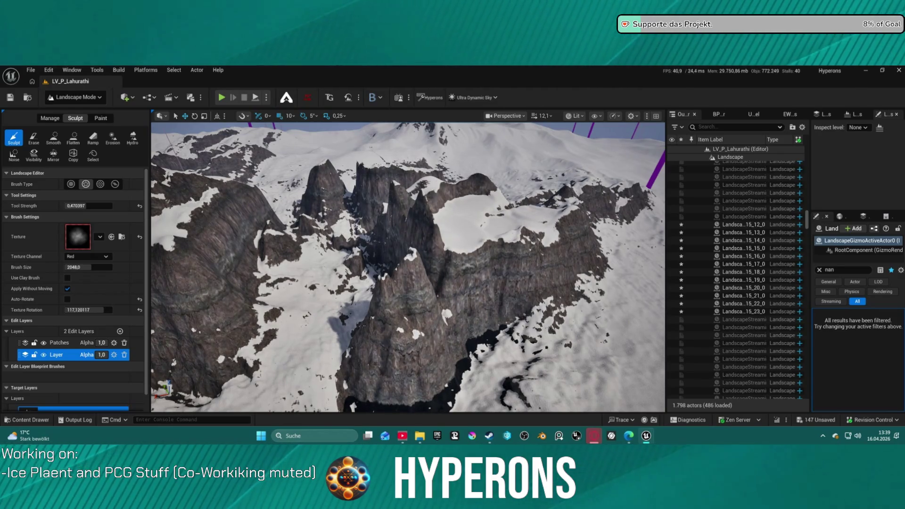
Step: Raise the central spires with a white blob alpha, then load T_Mountain12 at brush size ~9160
{"action": "mouse_move", "coordinate": [113, 245]}
{"action": "left_mouse_down"}
{"action": "mouse_move", "coordinate": [120, 252]}
{"action": "mouse_move", "coordinate": [109, 242]}
{"action": "left_mouse_up"}
{"action": "mouse_move", "coordinate": [396, 363]}
{"action": "left_mouse_down"}
{"action": "mouse_move", "coordinate": [419, 339]}
{"action": "mouse_move", "coordinate": [408, 264]}
{"action": "mouse_move", "coordinate": [427, 238]}
{"action": "mouse_move", "coordinate": [400, 204]}
{"action": "left_mouse_up"}
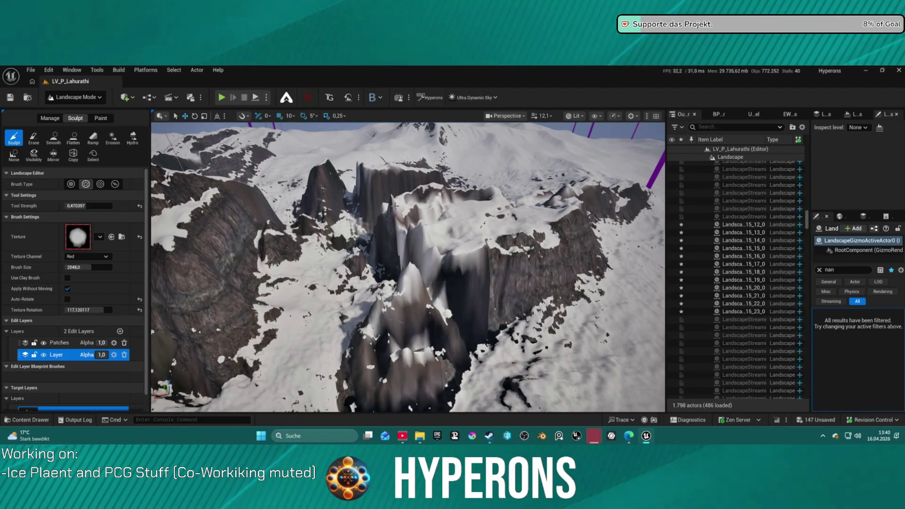
{"action": "scroll", "coordinate": [433, 187], "scroll_direction": "up", "scroll_amount": 3}
{"action": "scroll", "coordinate": [398, 247], "scroll_direction": "down", "scroll_amount": 3}
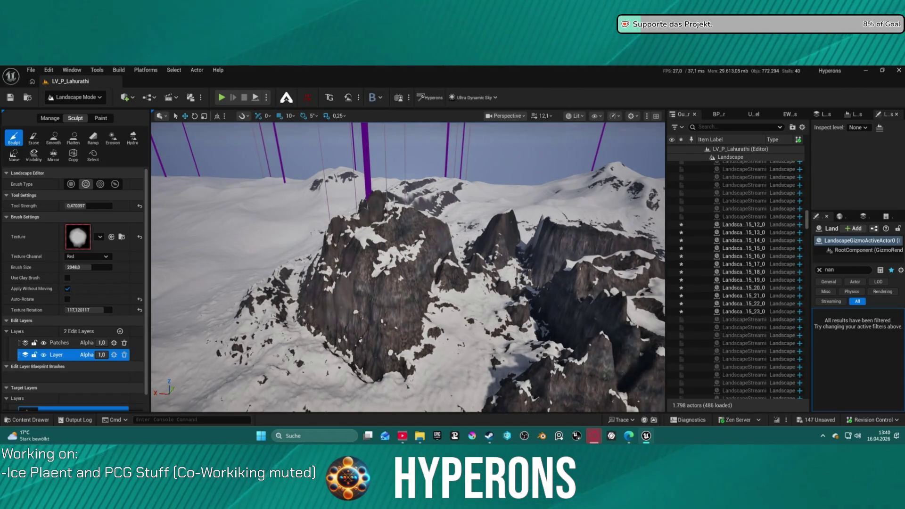
{"action": "left_click_drag", "start_coordinate": [64, 313], "coordinate": [77, 236]}
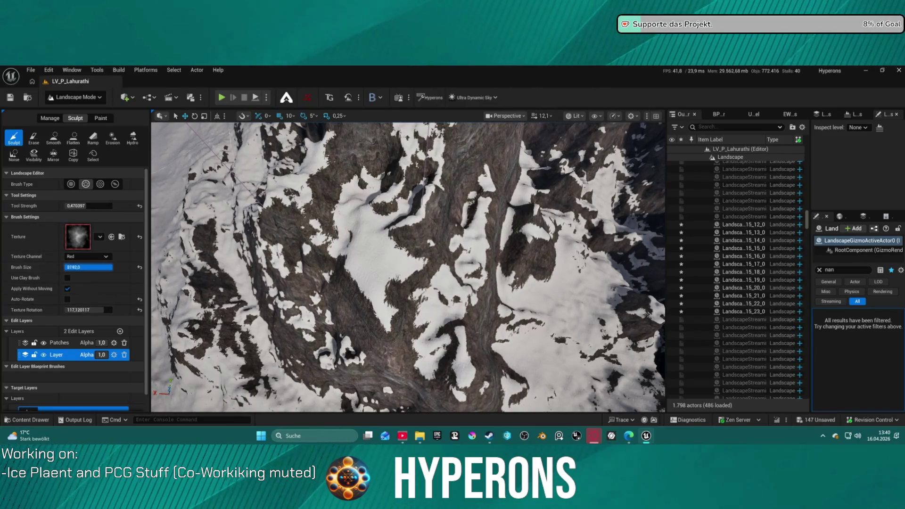
Step: Carve darker cliff streaks with the T_Mountain15 alpha at size 8192, rotation 117.12
{"action": "scroll", "coordinate": [391, 232], "scroll_direction": "up", "scroll_amount": 5}
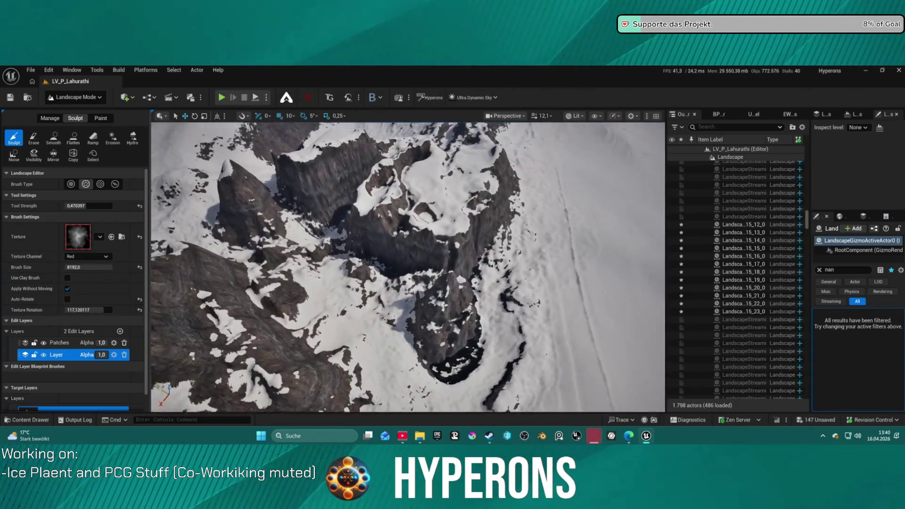
{"action": "mouse_move", "coordinate": [411, 187]}
{"action": "left_mouse_down"}
{"action": "mouse_move", "coordinate": [413, 205]}
{"action": "mouse_move", "coordinate": [424, 183]}
{"action": "mouse_move", "coordinate": [389, 177]}
{"action": "left_mouse_up"}
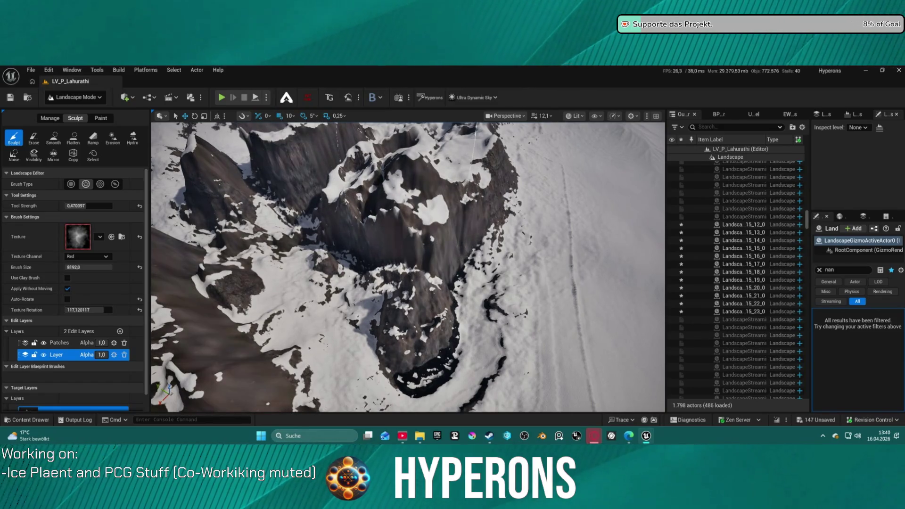
{"action": "left_click_drag", "start_coordinate": [191, 183], "coordinate": [73, 240]}
{"action": "mouse_move", "coordinate": [376, 193]}
{"action": "left_mouse_down"}
{"action": "mouse_move", "coordinate": [354, 166]}
{"action": "mouse_move", "coordinate": [468, 196]}
{"action": "left_mouse_up"}
{"action": "left_click_drag", "start_coordinate": [637, 210], "coordinate": [637, 210]}
{"action": "left_click_drag", "start_coordinate": [483, 270], "coordinate": [483, 270]}
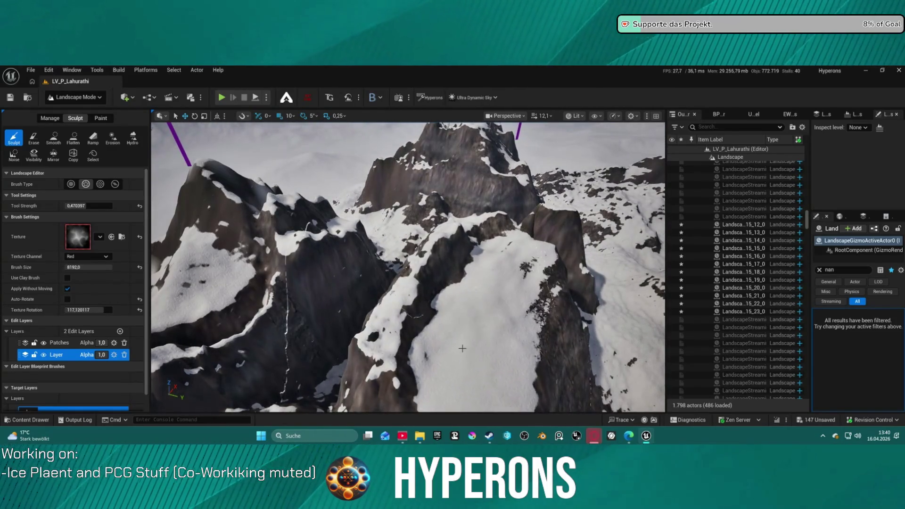
{"action": "left_click_drag", "start_coordinate": [490, 285], "coordinate": [487, 289]}
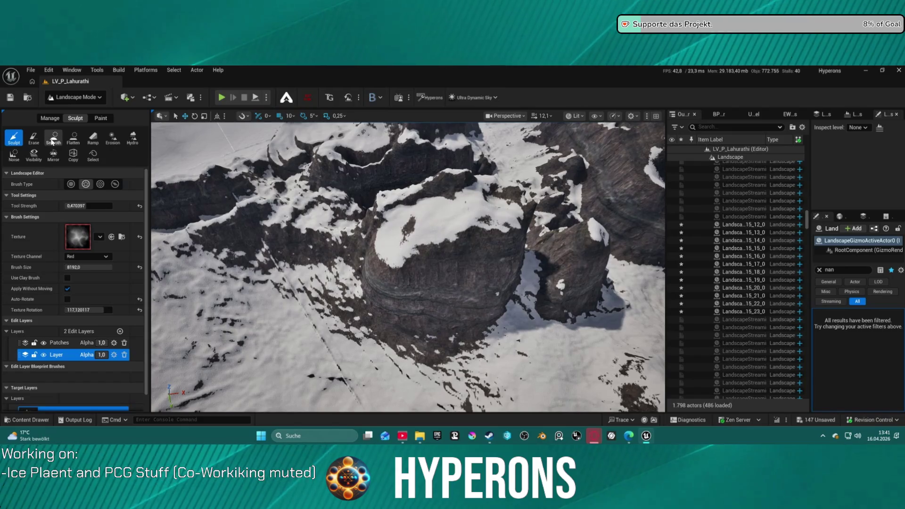
Step: Flatten the outcrop top and nearby spire into a snowy plateau at brush size 1755, then resume sculpting
{"action": "left_click", "coordinate": [73, 137]}
{"action": "mouse_move", "coordinate": [438, 319]}
{"action": "left_mouse_down"}
{"action": "mouse_move", "coordinate": [404, 283]}
{"action": "mouse_move", "coordinate": [380, 299]}
{"action": "mouse_move", "coordinate": [434, 283]}
{"action": "mouse_move", "coordinate": [443, 264]}
{"action": "left_mouse_up"}
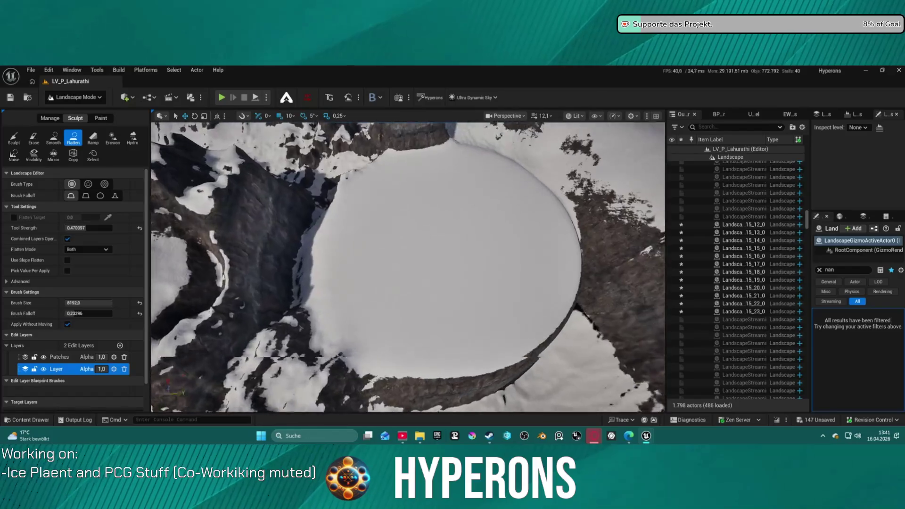
{"action": "scroll", "coordinate": [385, 296], "scroll_direction": "up", "scroll_amount": 5}
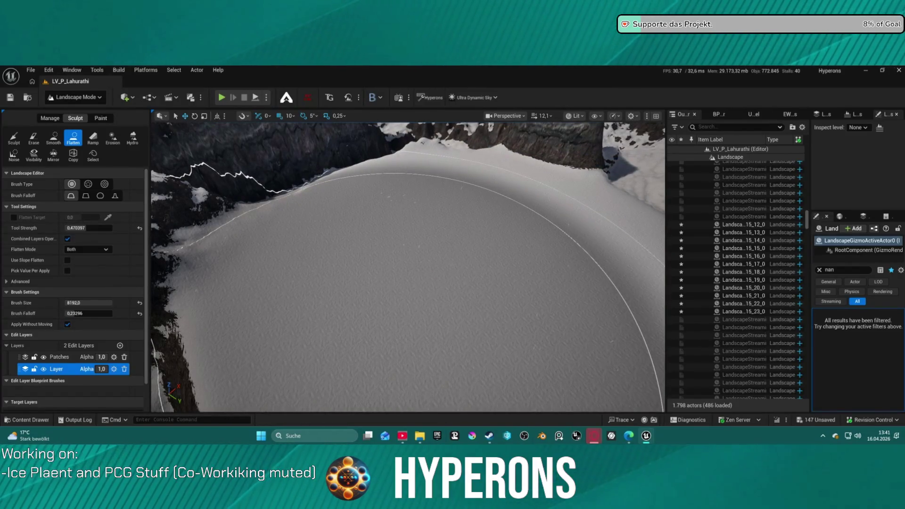
{"action": "key", "text": "bracketleft"}
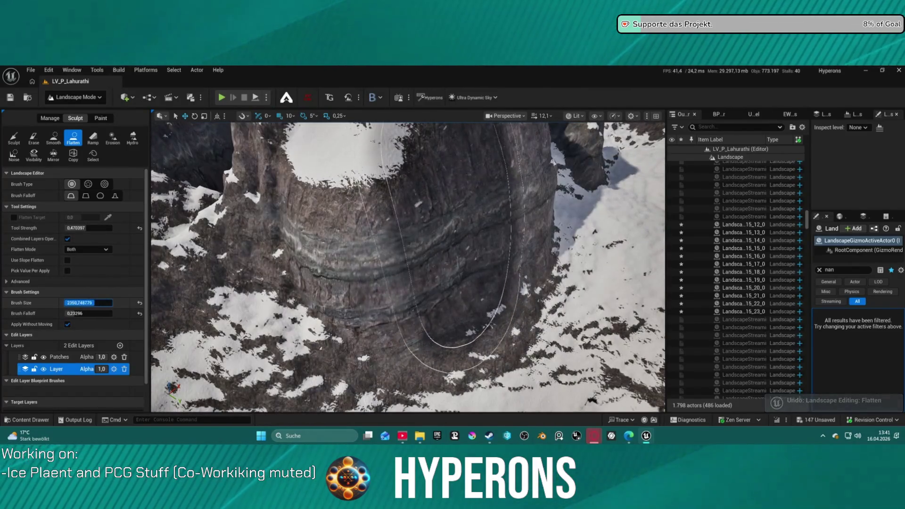
{"action": "scroll", "coordinate": [432, 250], "scroll_direction": "down", "scroll_amount": 5}
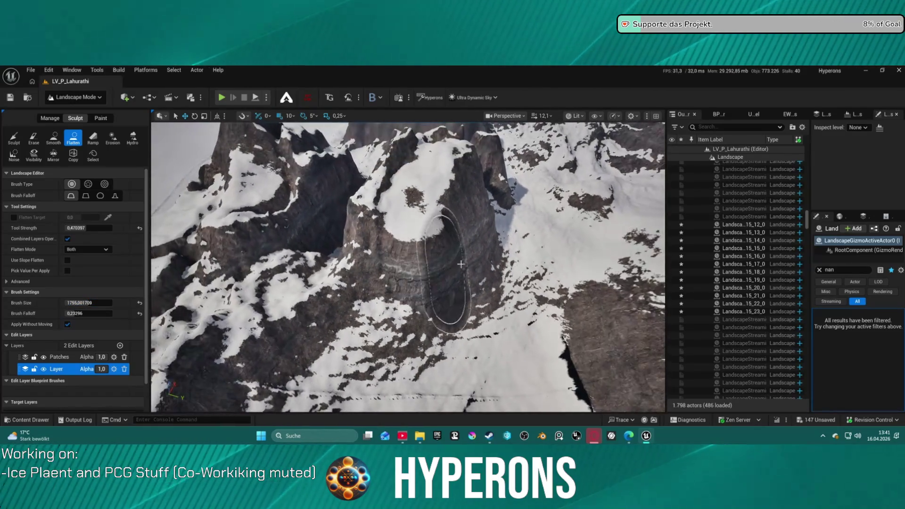
{"action": "mouse_move", "coordinate": [432, 250]}
{"action": "left_mouse_down"}
{"action": "mouse_move", "coordinate": [457, 228]}
{"action": "mouse_move", "coordinate": [448, 257]}
{"action": "mouse_move", "coordinate": [419, 243]}
{"action": "mouse_move", "coordinate": [402, 254]}
{"action": "mouse_move", "coordinate": [410, 212]}
{"action": "left_mouse_up"}
{"action": "mouse_move", "coordinate": [385, 249]}
{"action": "left_mouse_down"}
{"action": "mouse_move", "coordinate": [424, 253]}
{"action": "mouse_move", "coordinate": [379, 248]}
{"action": "left_mouse_up"}
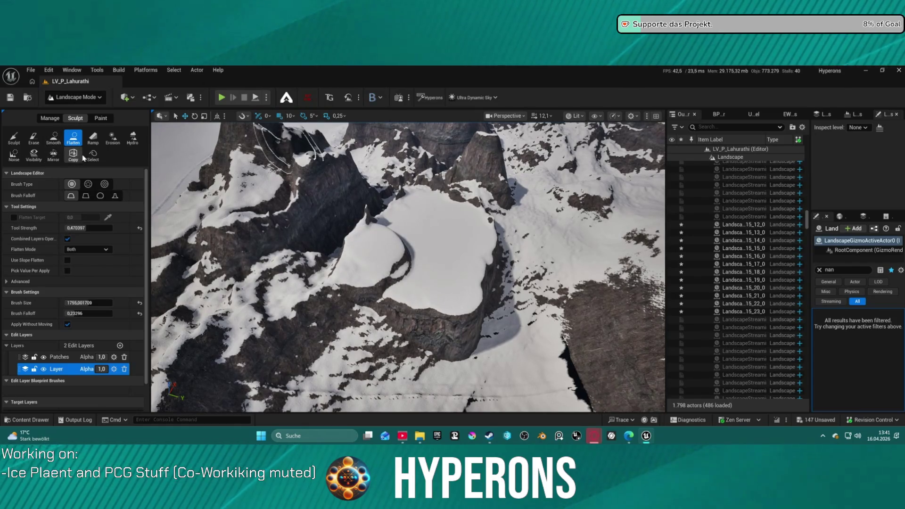
{"action": "left_click", "coordinate": [20, 142]}
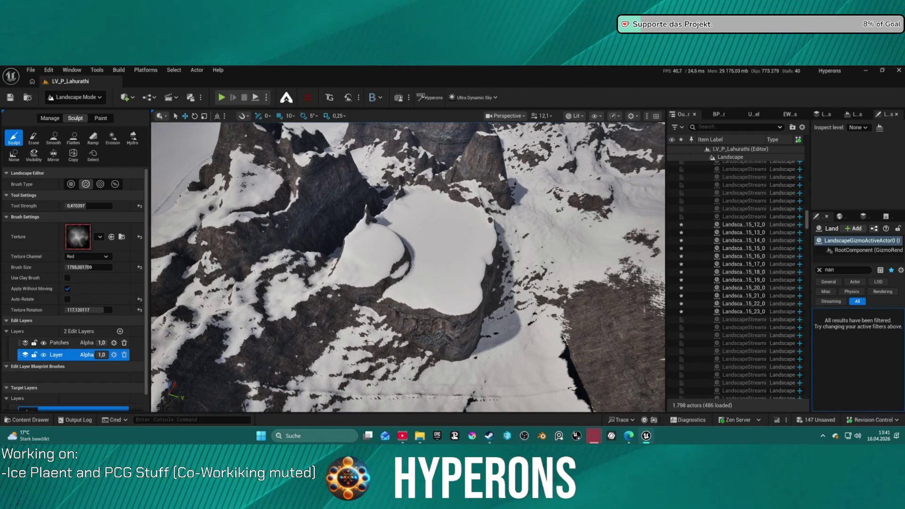
Step: Stamp rocky shapes with the T_Mountain17 alpha on the left, the ridge ahead and the lower-middle slope
{"action": "left_click_drag", "start_coordinate": [183, 221], "coordinate": [89, 238]}
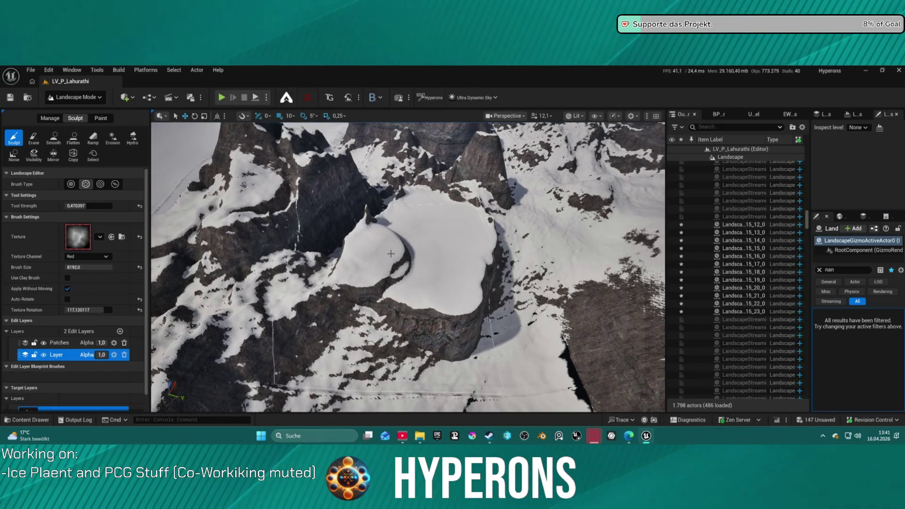
{"action": "mouse_move", "coordinate": [372, 253]}
{"action": "left_mouse_down"}
{"action": "mouse_move", "coordinate": [455, 155]}
{"action": "mouse_move", "coordinate": [443, 342]}
{"action": "left_mouse_up"}
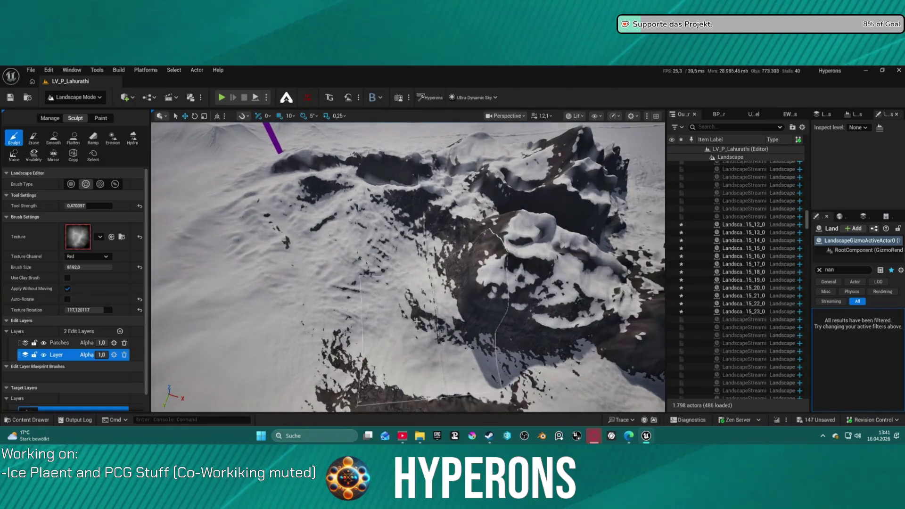
{"action": "mouse_move", "coordinate": [394, 311]}
{"action": "left_mouse_down"}
{"action": "mouse_move", "coordinate": [394, 252]}
{"action": "mouse_move", "coordinate": [426, 292]}
{"action": "mouse_move", "coordinate": [424, 363]}
{"action": "left_mouse_up"}
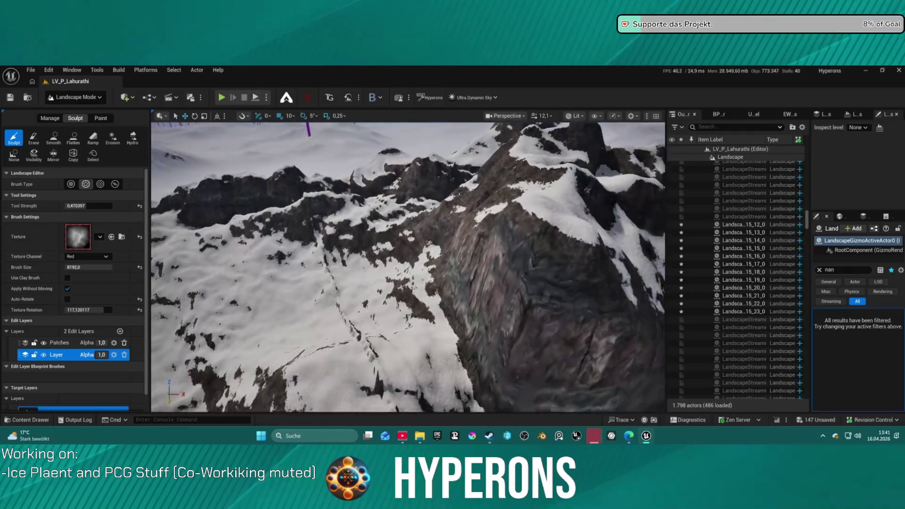
{"action": "left_click_drag", "start_coordinate": [475, 284], "coordinate": [408, 334]}
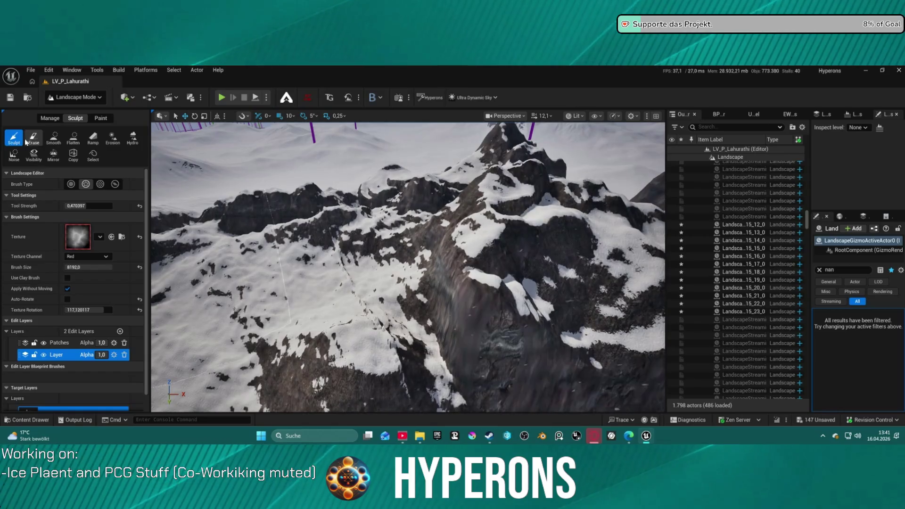
{"action": "left_click", "coordinate": [70, 184]}
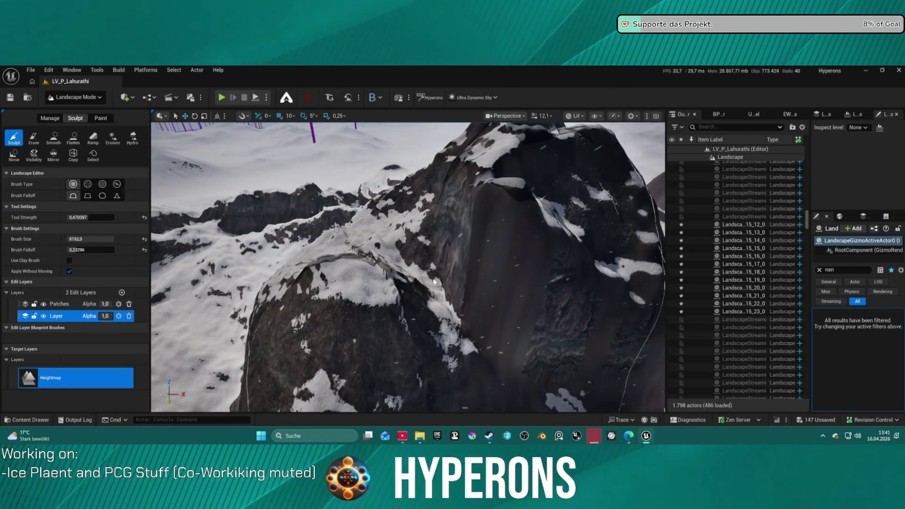
Step: Undo the last stroke, lower tool strength to about 0.22 and shrink the brush from 8192
{"action": "key", "text": "ctrl+z"}
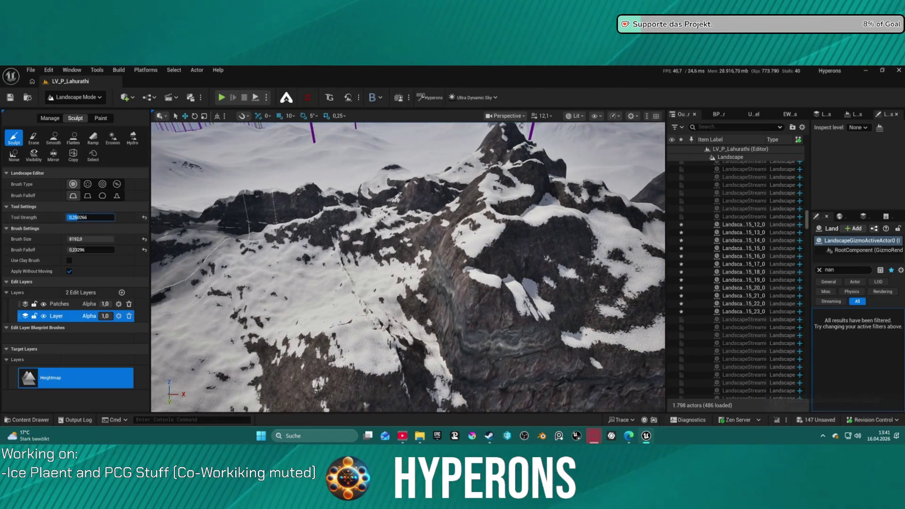
{"action": "key", "text": "Delete"}
{"action": "type", "text": "2"}
{"action": "key", "text": "Return"}
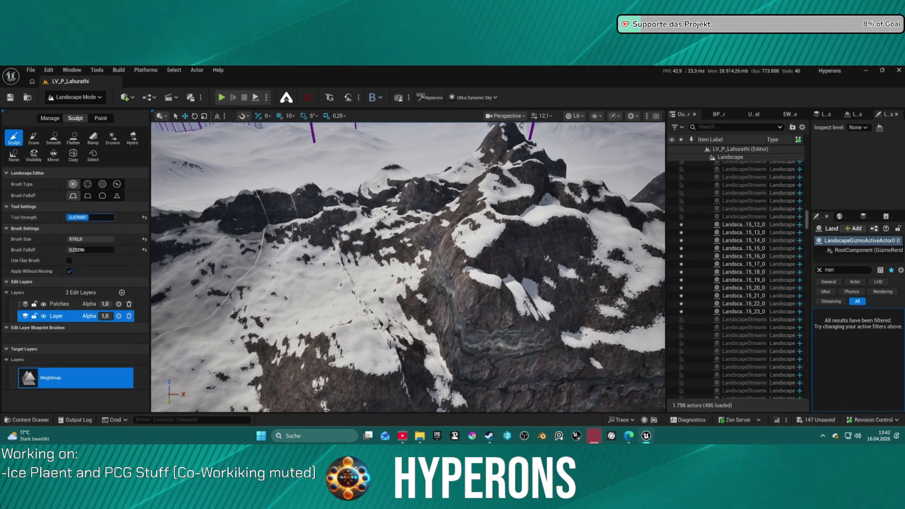
{"action": "left_click_drag", "start_coordinate": [106, 240], "coordinate": [85, 240]}
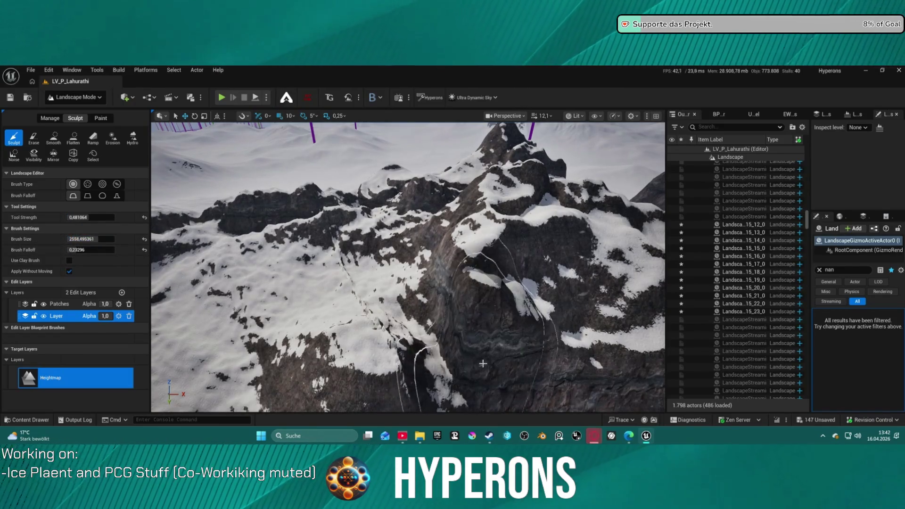
Step: Undo the streaky peak ridge, roughen the rock face with Noise, then reselect Sculpt
{"action": "key", "text": "ctrl+z"}
{"action": "key", "text": "ctrl+z"}
{"action": "key", "text": "ctrl+z"}
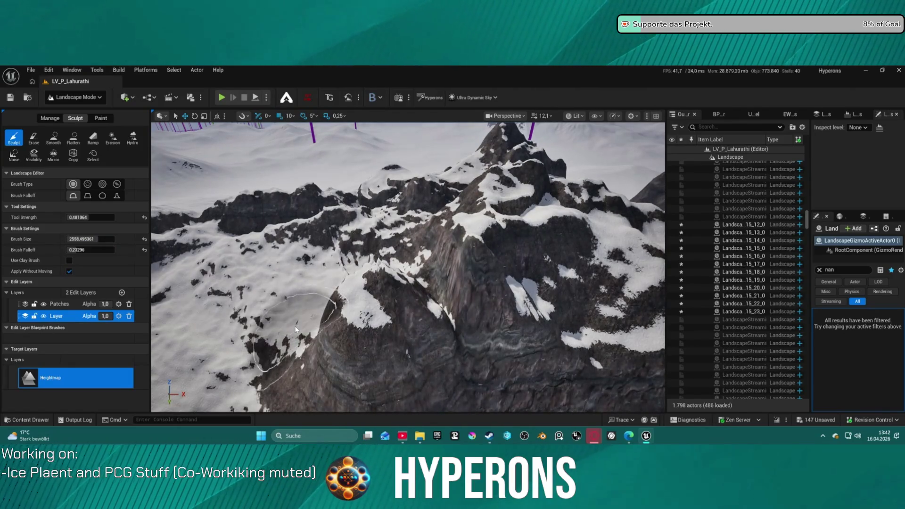
{"action": "key", "text": "ctrl+z"}
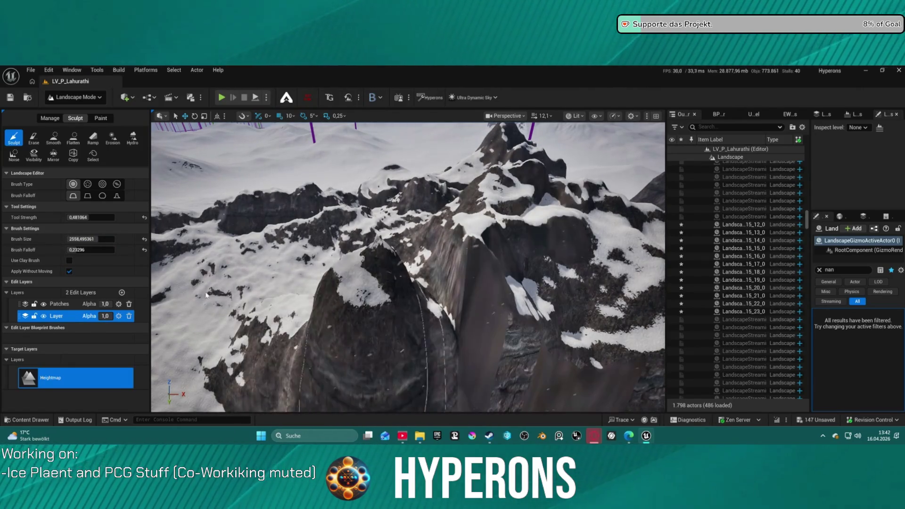
{"action": "left_click", "coordinate": [17, 155]}
{"action": "left_click_drag", "start_coordinate": [389, 277], "coordinate": [446, 273]}
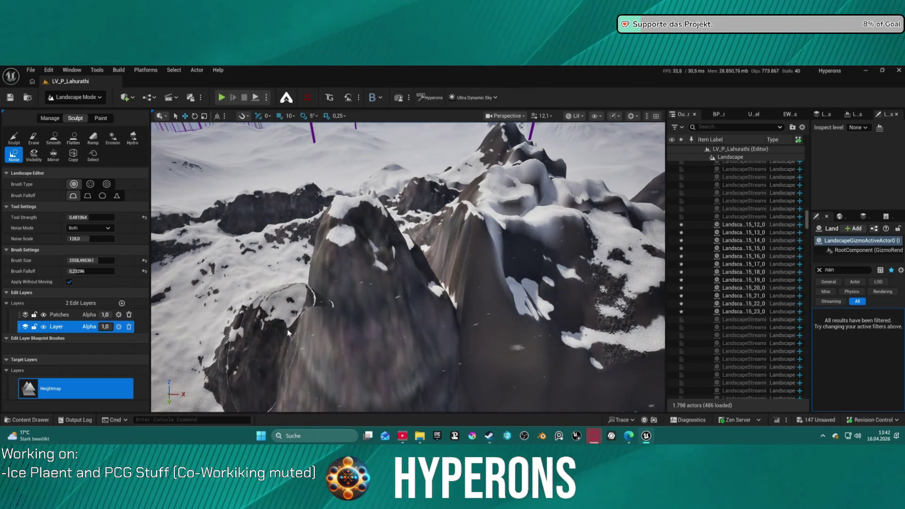
{"action": "scroll", "coordinate": [426, 283], "scroll_direction": "down", "scroll_amount": 3}
{"action": "scroll", "coordinate": [349, 319], "scroll_direction": "down", "scroll_amount": 5}
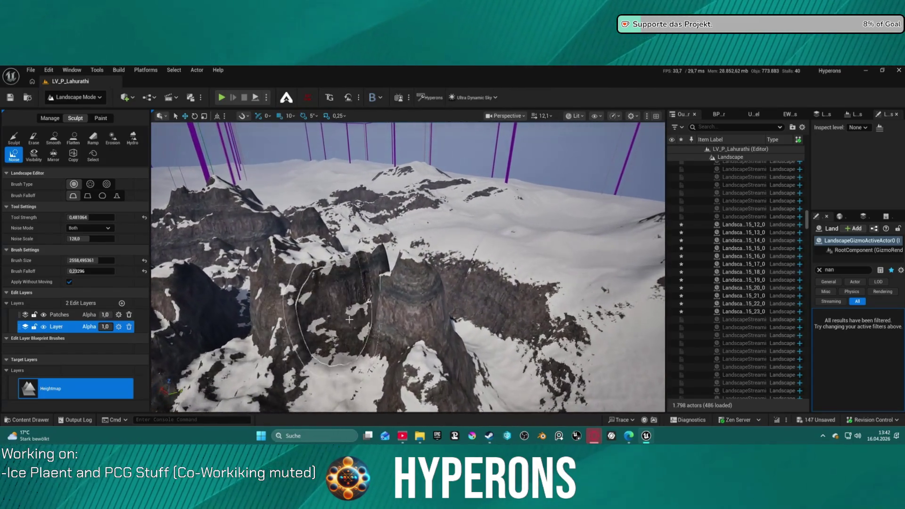
{"action": "left_click", "coordinate": [19, 139]}
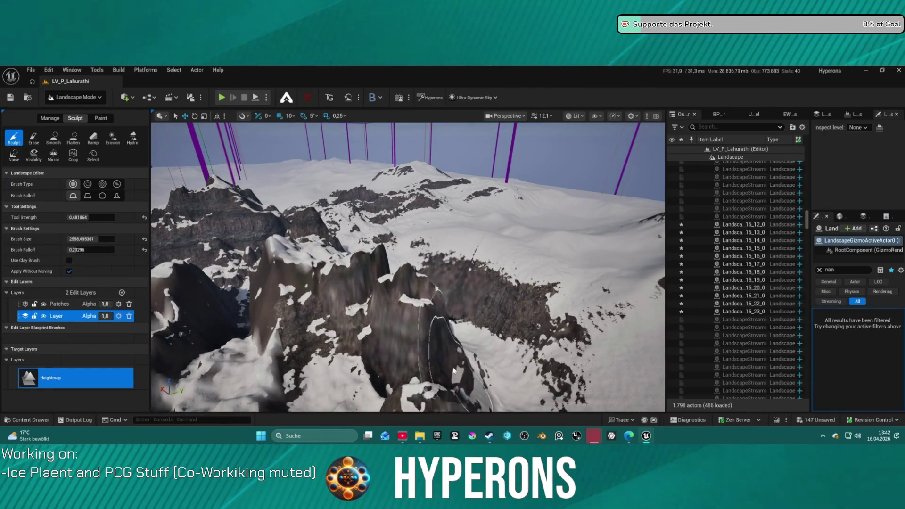
Step: Reshape the rock spire and snow, then set T_Mountain20 as the brush alpha
{"action": "mouse_move", "coordinate": [417, 354]}
{"action": "left_mouse_down"}
{"action": "mouse_move", "coordinate": [377, 320]}
{"action": "mouse_move", "coordinate": [426, 393]}
{"action": "mouse_move", "coordinate": [485, 303]}
{"action": "mouse_move", "coordinate": [448, 301]}
{"action": "mouse_move", "coordinate": [455, 282]}
{"action": "mouse_move", "coordinate": [422, 305]}
{"action": "mouse_move", "coordinate": [424, 174]}
{"action": "left_mouse_up"}
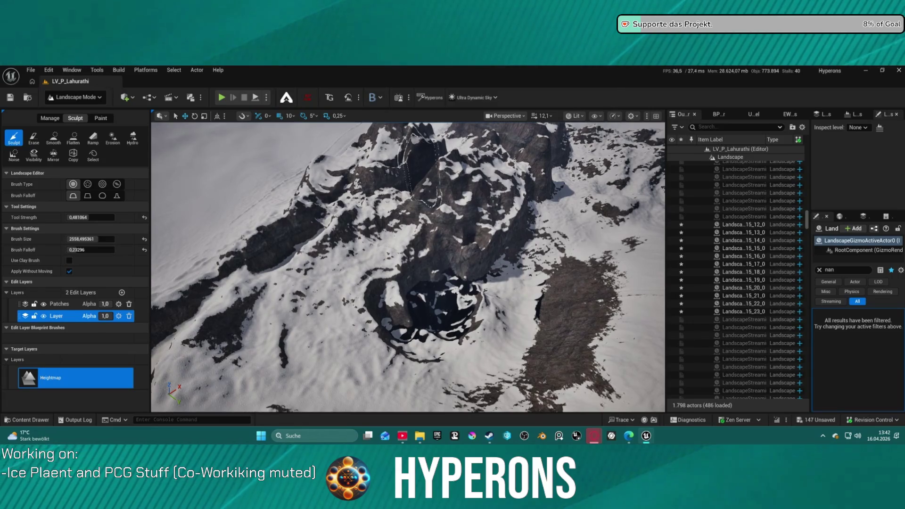
{"action": "mouse_move", "coordinate": [227, 142]}
{"action": "left_mouse_down"}
{"action": "mouse_move", "coordinate": [80, 208]}
{"action": "mouse_move", "coordinate": [81, 250]}
{"action": "left_mouse_up"}
{"action": "left_click_drag", "start_coordinate": [83, 184], "coordinate": [85, 184]}
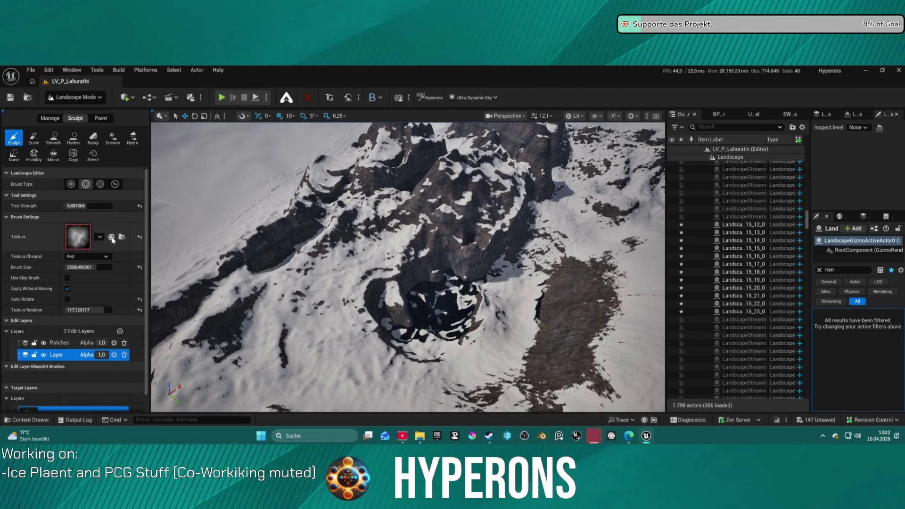
{"action": "left_click", "coordinate": [71, 184]}
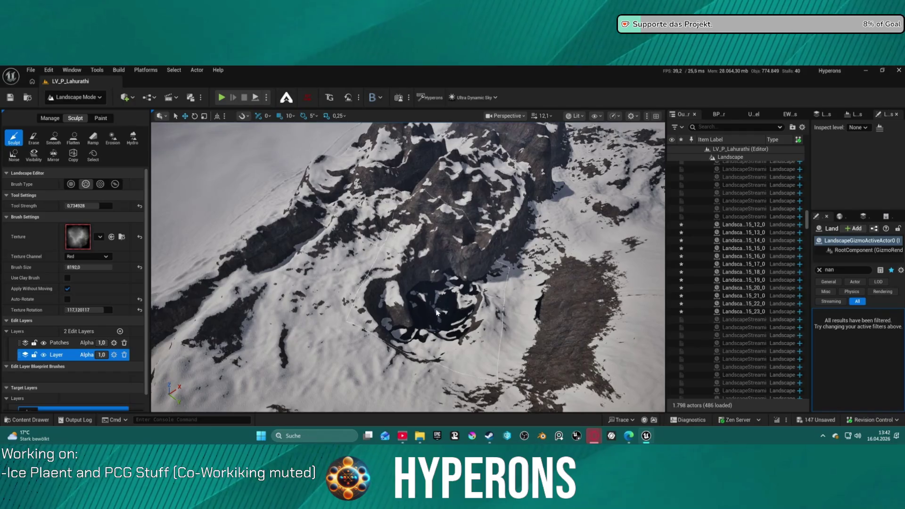
Step: Raise a rocky crater mound, push peaks into spiky ridges, and lower the snow walls
{"action": "left_click_drag", "start_coordinate": [436, 312], "coordinate": [438, 309]}
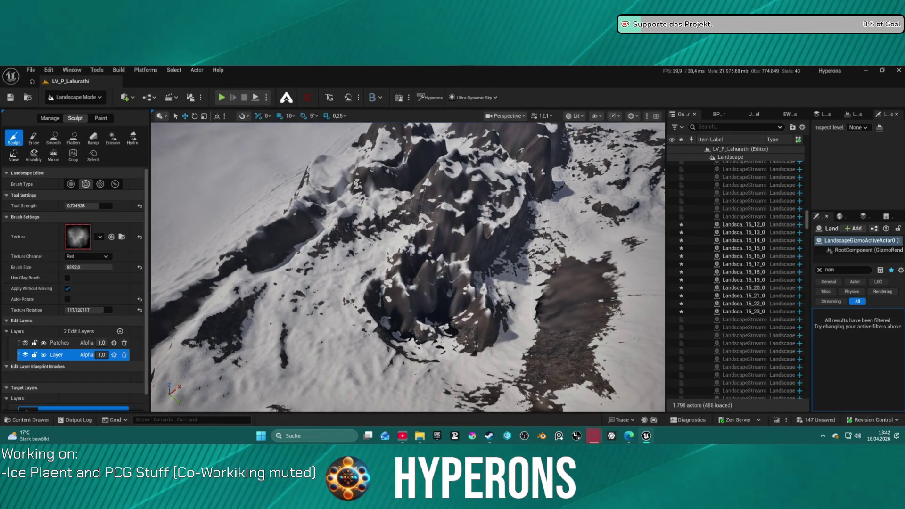
{"action": "left_click_drag", "start_coordinate": [464, 251], "coordinate": [464, 202]}
{"action": "scroll", "coordinate": [465, 251], "scroll_direction": "down", "scroll_amount": 2}
{"action": "left_click_drag", "start_coordinate": [389, 333], "coordinate": [389, 334]}
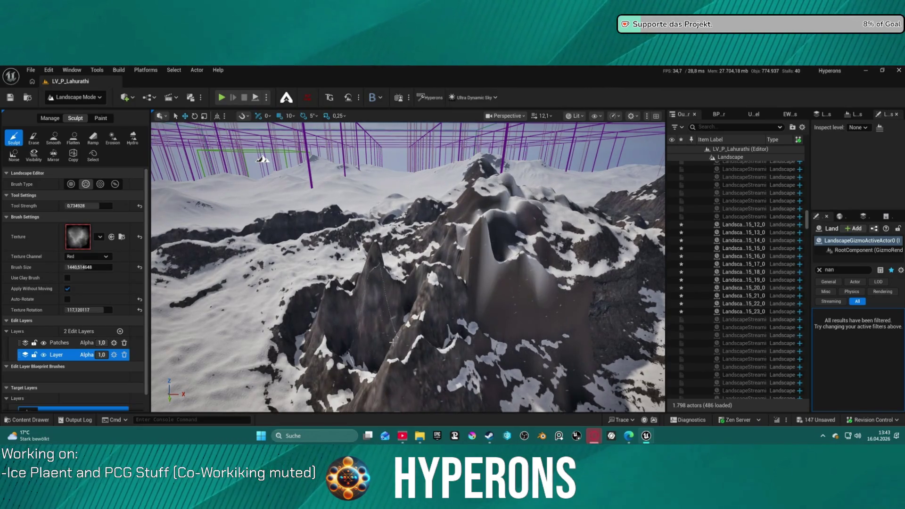
{"action": "scroll", "coordinate": [392, 342], "scroll_direction": "up", "scroll_amount": 5}
{"action": "mouse_move", "coordinate": [400, 292]}
{"action": "left_mouse_down"}
{"action": "mouse_move", "coordinate": [389, 299]}
{"action": "mouse_move", "coordinate": [412, 249]}
{"action": "mouse_move", "coordinate": [390, 278]}
{"action": "mouse_move", "coordinate": [371, 255]}
{"action": "left_mouse_up"}
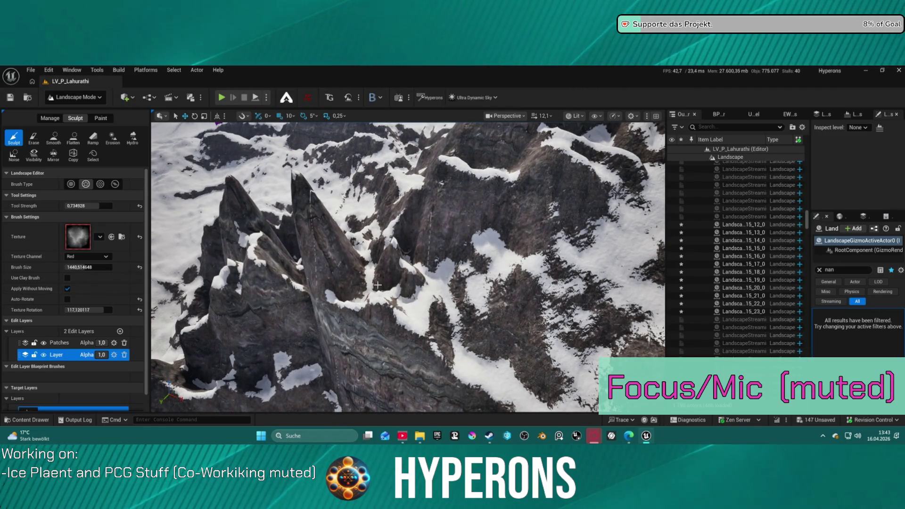
Step: Smooth the central ridge and its spires, then orbit to inspect it from above
{"action": "key", "text": "2"}
{"action": "mouse_move", "coordinate": [259, 191]}
{"action": "left_mouse_down"}
{"action": "mouse_move", "coordinate": [381, 253]}
{"action": "mouse_move", "coordinate": [368, 289]}
{"action": "mouse_move", "coordinate": [271, 259]}
{"action": "mouse_move", "coordinate": [330, 283]}
{"action": "mouse_move", "coordinate": [377, 235]}
{"action": "mouse_move", "coordinate": [320, 292]}
{"action": "left_mouse_up"}
{"action": "left_click_drag", "start_coordinate": [203, 307], "coordinate": [203, 321]}
{"action": "mouse_move", "coordinate": [261, 347]}
{"action": "left_mouse_down"}
{"action": "mouse_move", "coordinate": [302, 363]}
{"action": "mouse_move", "coordinate": [330, 334]}
{"action": "mouse_move", "coordinate": [303, 293]}
{"action": "mouse_move", "coordinate": [404, 343]}
{"action": "mouse_move", "coordinate": [377, 334]}
{"action": "mouse_move", "coordinate": [345, 302]}
{"action": "mouse_move", "coordinate": [432, 306]}
{"action": "left_mouse_up"}
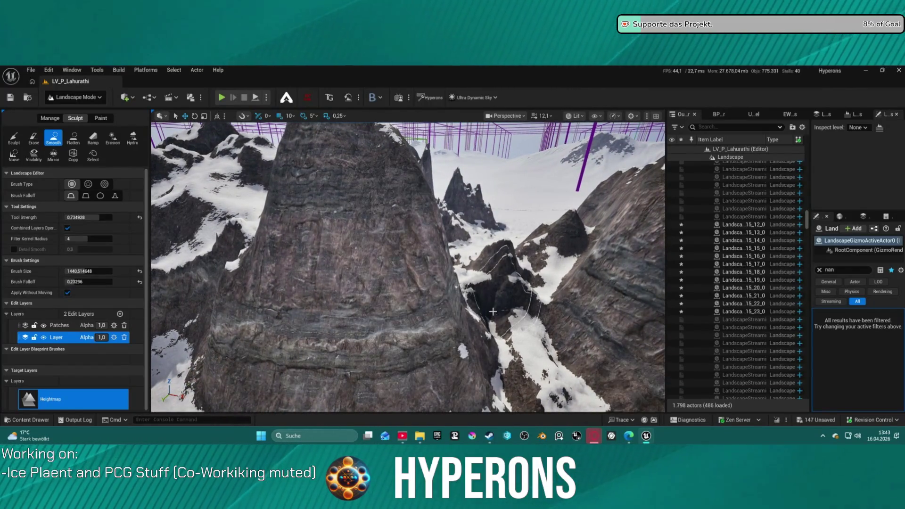
Step: Fly in close to the rock spire and sculpt its lower rock face
{"action": "left_click_drag", "start_coordinate": [453, 313], "coordinate": [442, 306]}
{"action": "left_click_drag", "start_coordinate": [372, 212], "coordinate": [373, 212]}
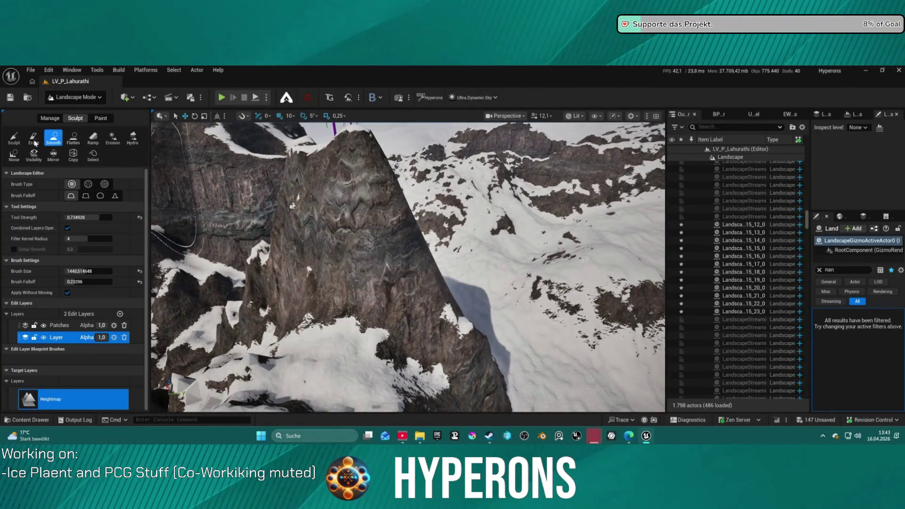
{"action": "left_click", "coordinate": [18, 141]}
{"action": "mouse_move", "coordinate": [391, 244]}
{"action": "left_mouse_down"}
{"action": "mouse_move", "coordinate": [358, 185]}
{"action": "mouse_move", "coordinate": [377, 204]}
{"action": "mouse_move", "coordinate": [377, 194]}
{"action": "mouse_move", "coordinate": [357, 208]}
{"action": "left_mouse_up"}
Step: Build up the central peak with repeated strokes for steeper, streaked vertical cliffs
{"action": "scroll", "coordinate": [358, 204], "scroll_direction": "down", "scroll_amount": 10}
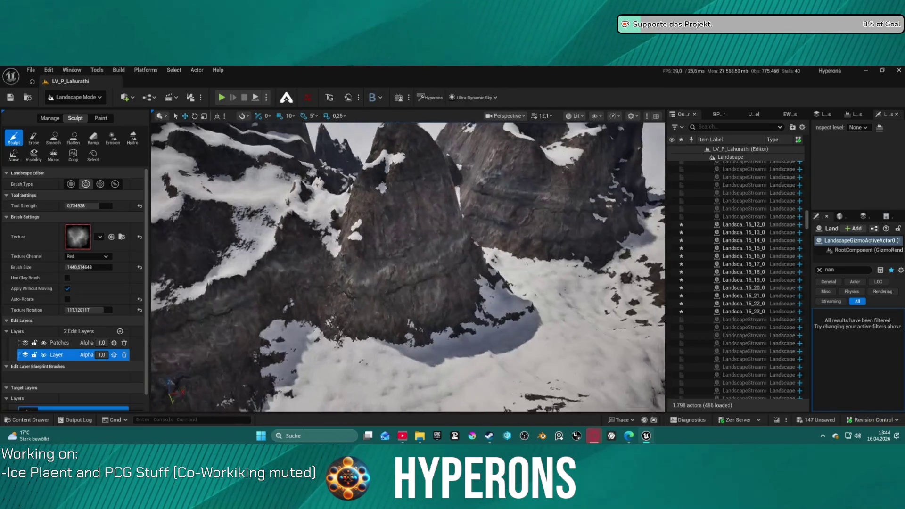
{"action": "left_click_drag", "start_coordinate": [366, 269], "coordinate": [365, 271]}
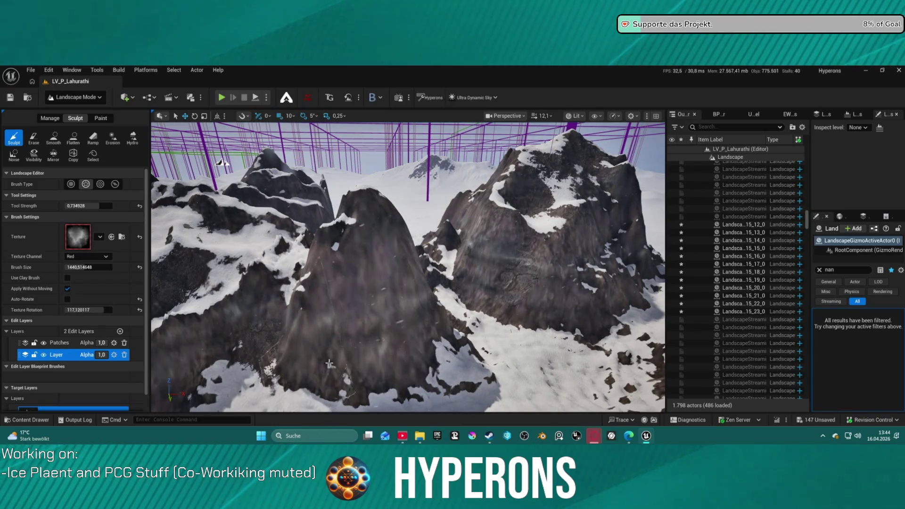
{"action": "mouse_move", "coordinate": [365, 307]}
{"action": "left_mouse_down"}
{"action": "mouse_move", "coordinate": [382, 214]}
{"action": "mouse_move", "coordinate": [391, 209]}
{"action": "left_mouse_up"}
{"action": "scroll", "coordinate": [392, 209], "scroll_direction": "up", "scroll_amount": 5}
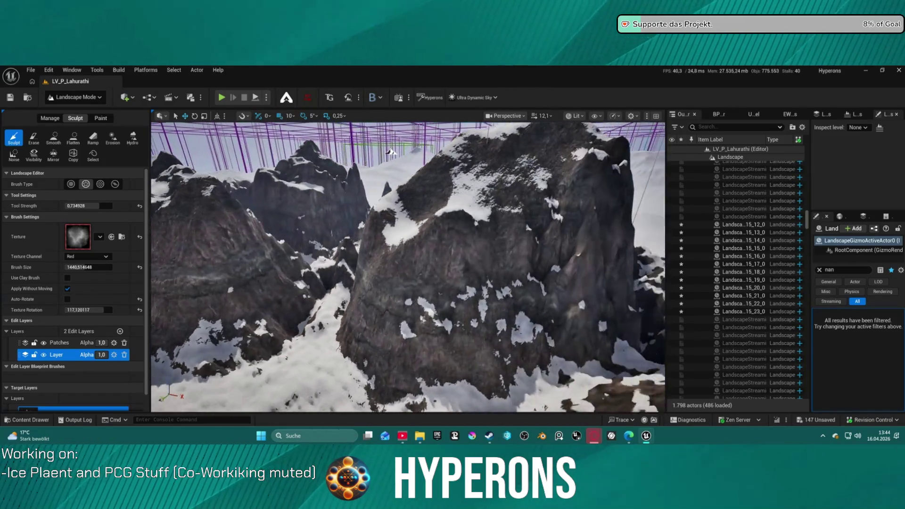
{"action": "scroll", "coordinate": [374, 195], "scroll_direction": "down", "scroll_amount": 3}
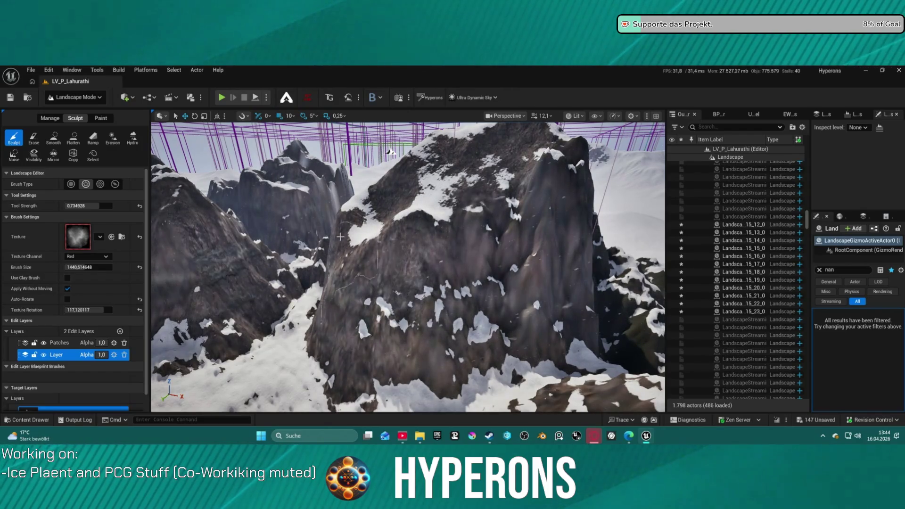
{"action": "scroll", "coordinate": [340, 236], "scroll_direction": "down", "scroll_amount": 8}
{"action": "left_click_drag", "start_coordinate": [384, 256], "coordinate": [410, 296]}
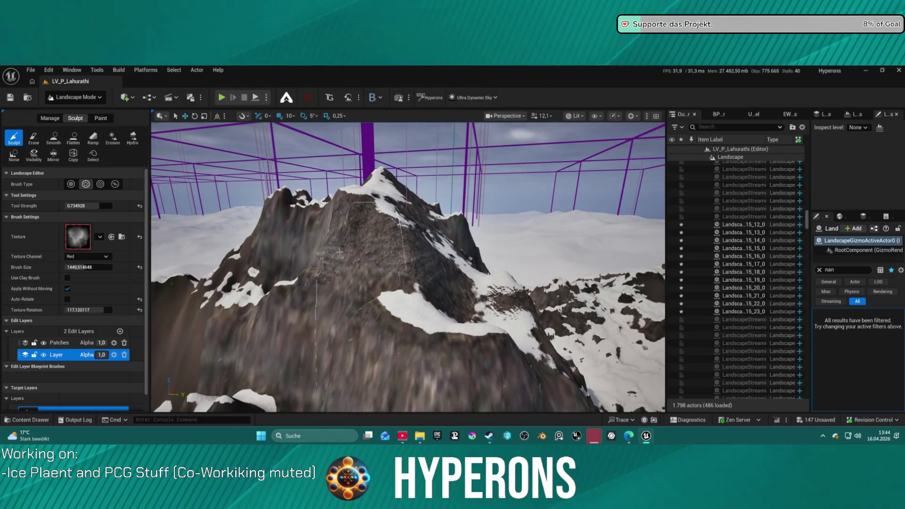
{"action": "mouse_move", "coordinate": [373, 272]}
{"action": "left_mouse_down"}
{"action": "mouse_move", "coordinate": [379, 268]}
{"action": "mouse_move", "coordinate": [352, 261]}
{"action": "mouse_move", "coordinate": [345, 241]}
{"action": "left_mouse_up"}
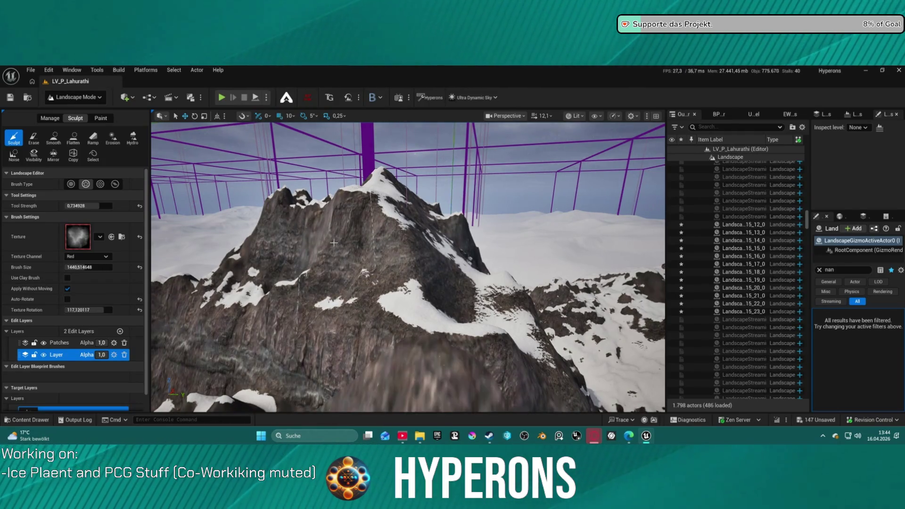